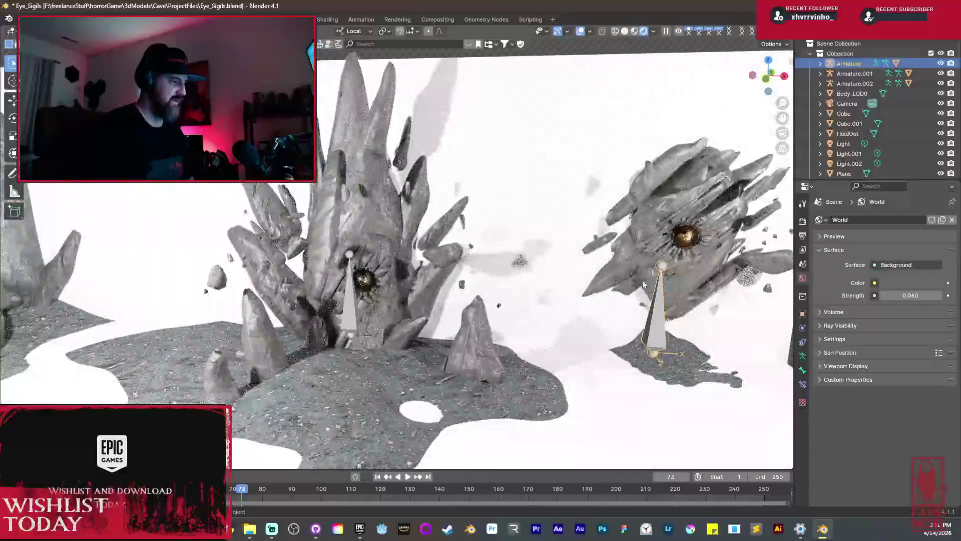
- Look around the spike clusters and ground, then switch the Blender viewport to Solid shading
mouse_move(287, 282)
mouse_down()
mouse_move(375, 167)
mouse_move(641, 230)
mouse_move(251, 265)
mouse_move(258, 249)
mouse_move(350, 210)
mouse_move(554, 171)
mouse_move(250, 251)
mouse_up()
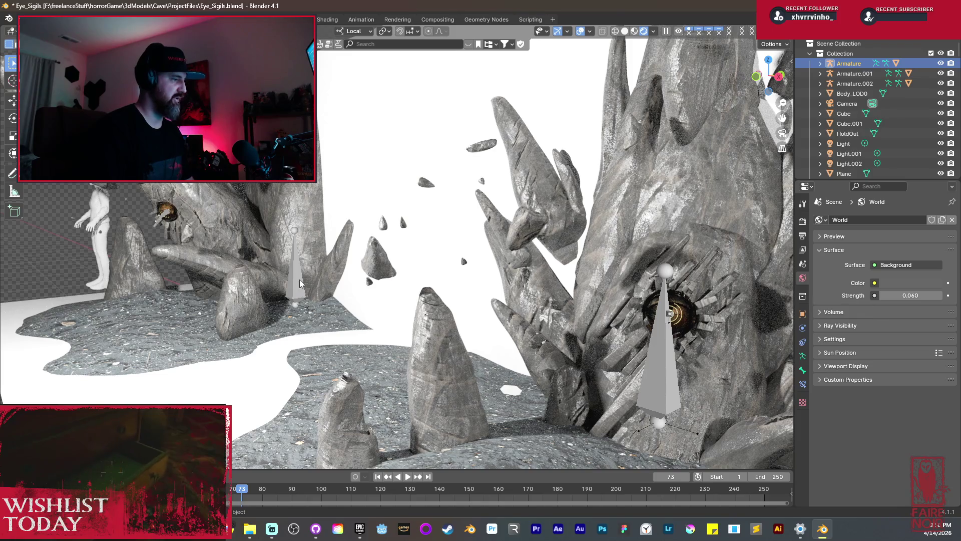
scroll(457, 308, down, 4)
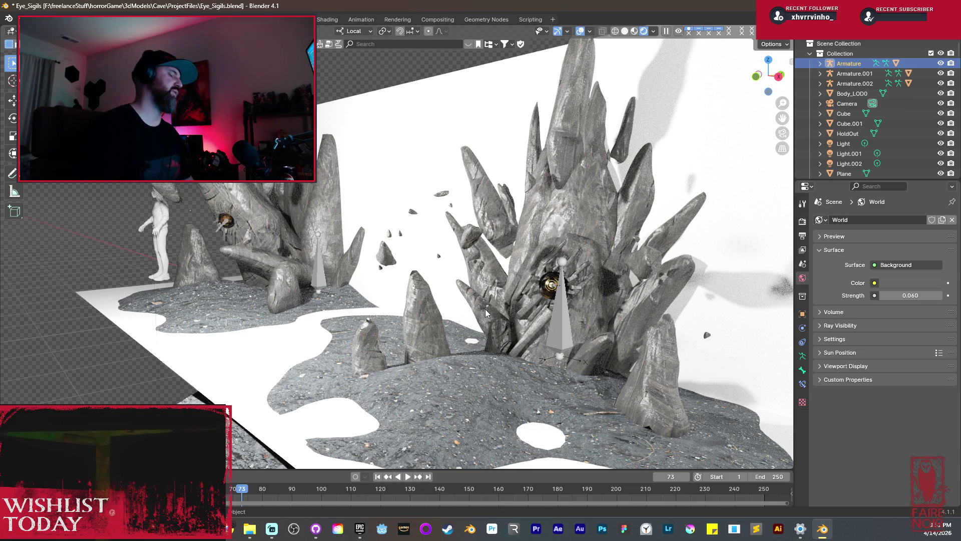
mouse_move(486, 313)
mouse_down()
mouse_move(496, 261)
mouse_move(644, 226)
mouse_up()
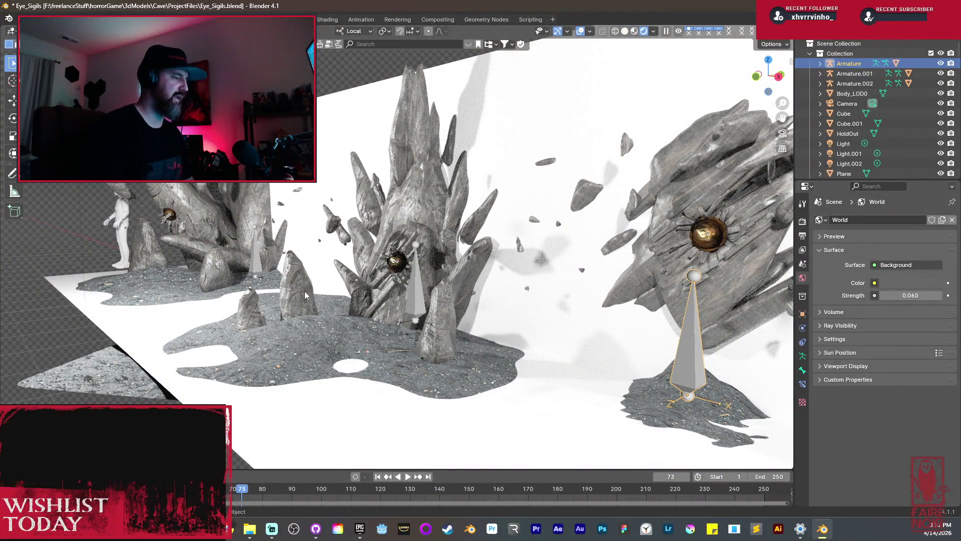
scroll(295, 281, down, 5)
drag(295, 282, 352, 347)
scroll(352, 346, up, 8)
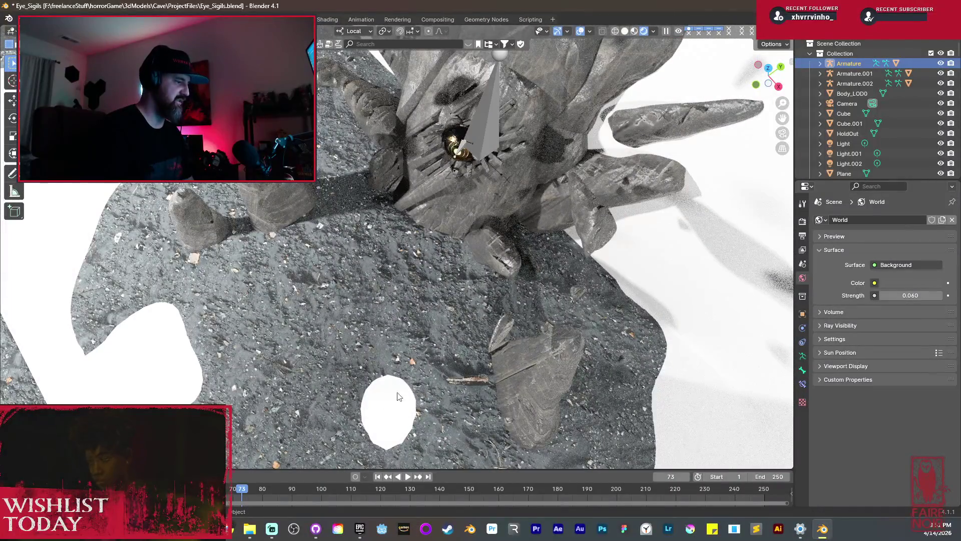
mouse_move(363, 371)
mouse_down()
mouse_move(274, 378)
mouse_move(400, 243)
mouse_move(387, 293)
mouse_move(355, 341)
mouse_move(411, 286)
mouse_up()
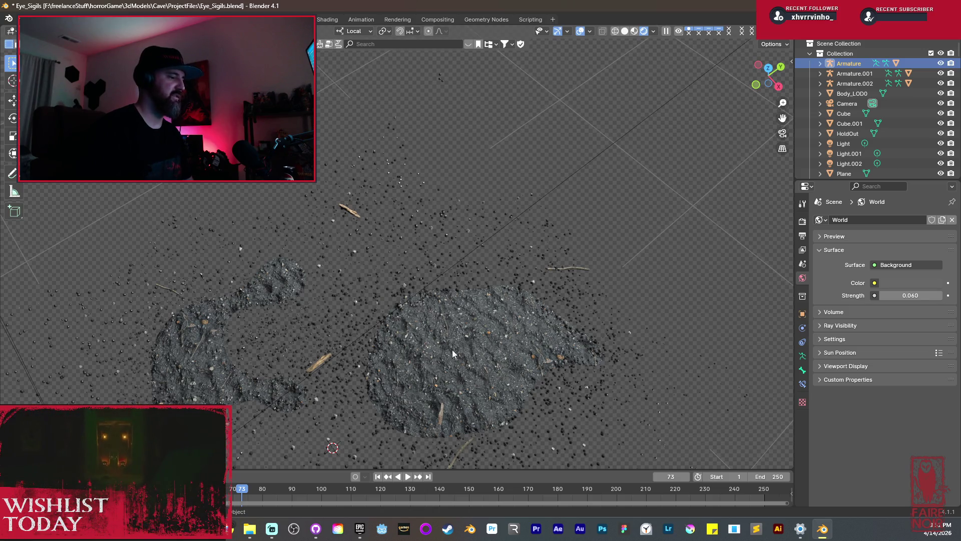
scroll(376, 285, down, 6)
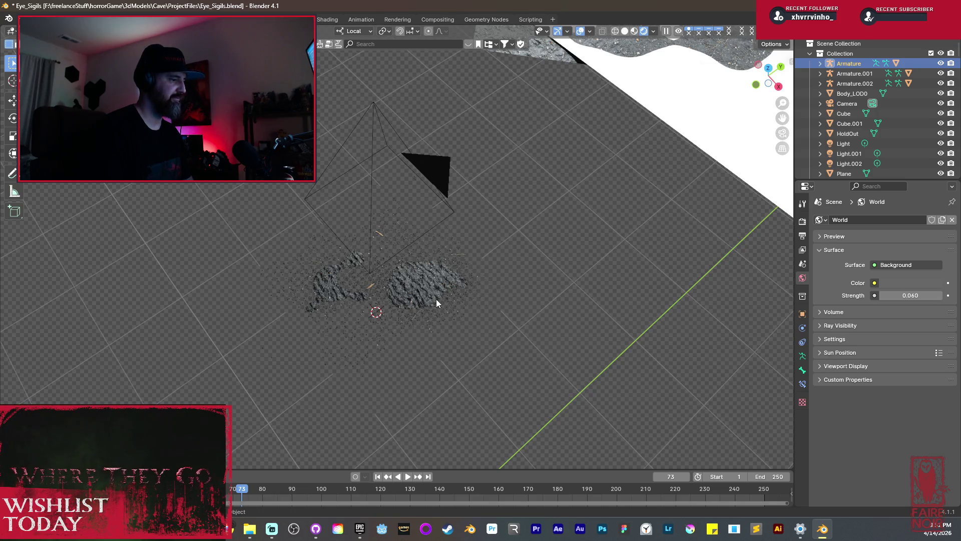
scroll(414, 315, up, 6)
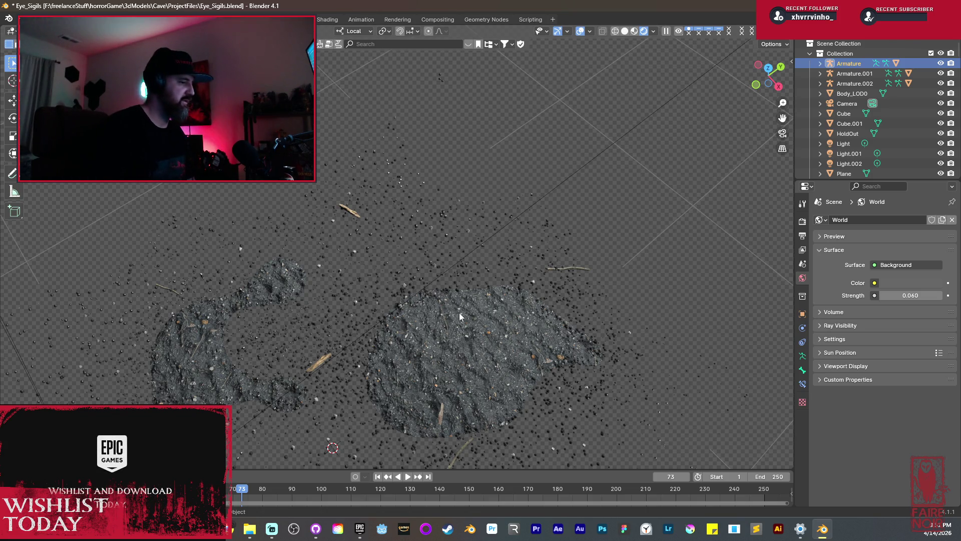
scroll(432, 289, down, 6)
scroll(391, 284, up, 6)
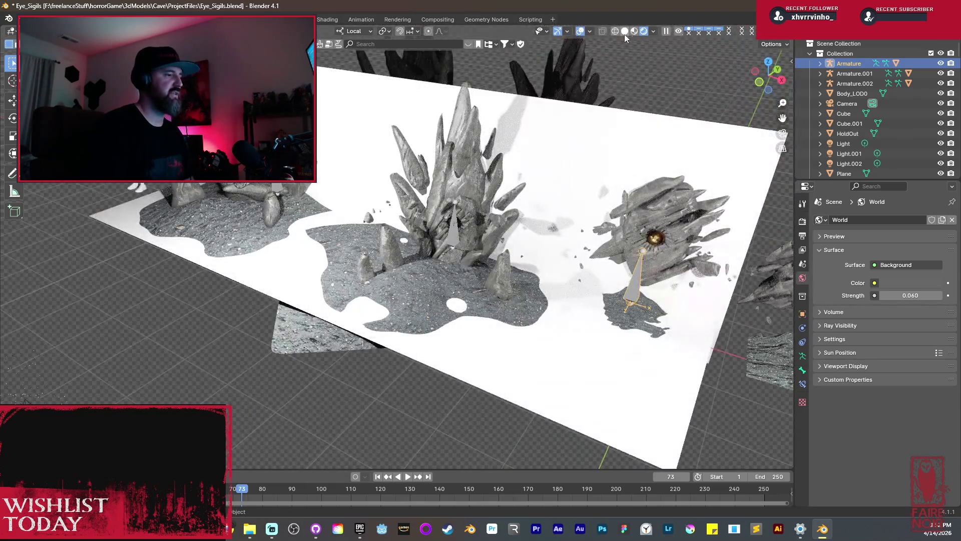
click(624, 31)
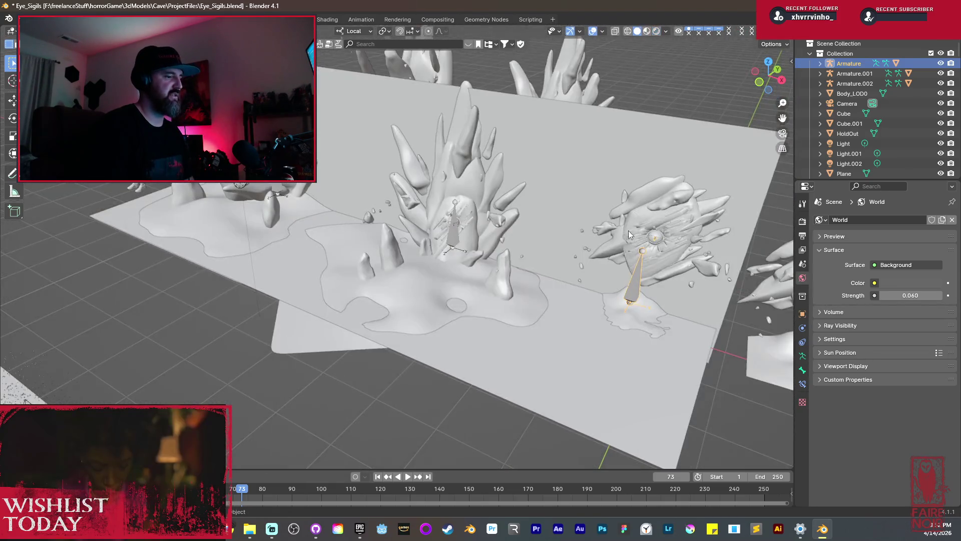
- Select the eye rock together with its ground plane
scroll(490, 215, up, 5)
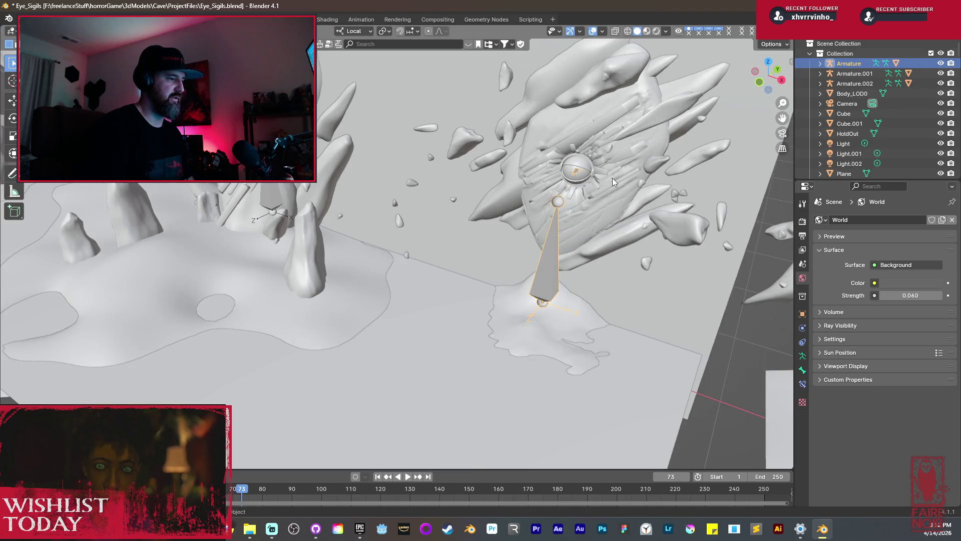
click(611, 178)
shift+click(549, 267)
drag(549, 200, 534, 203)
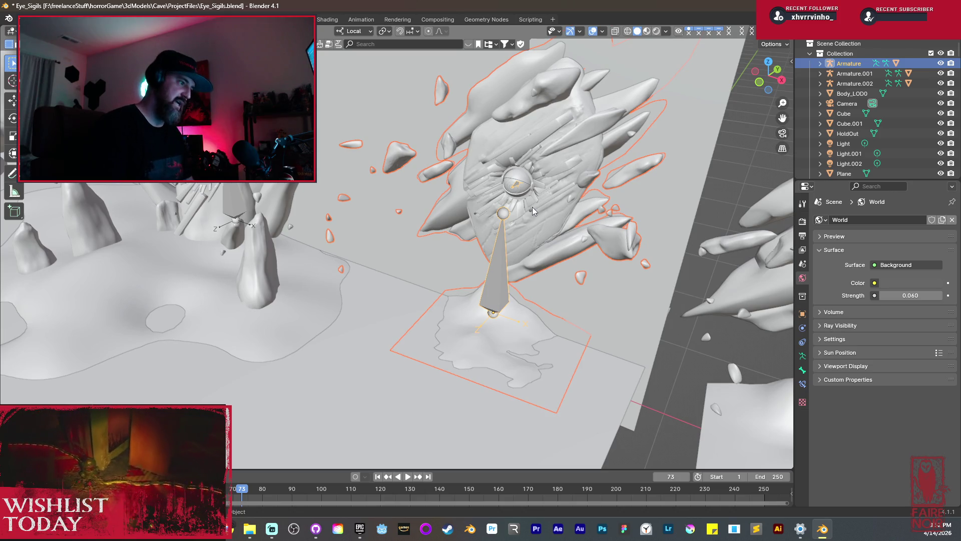
drag(533, 206, 700, 293)
- Start an FBX (.fbx) export of the selection from the File menu
click(23, 19)
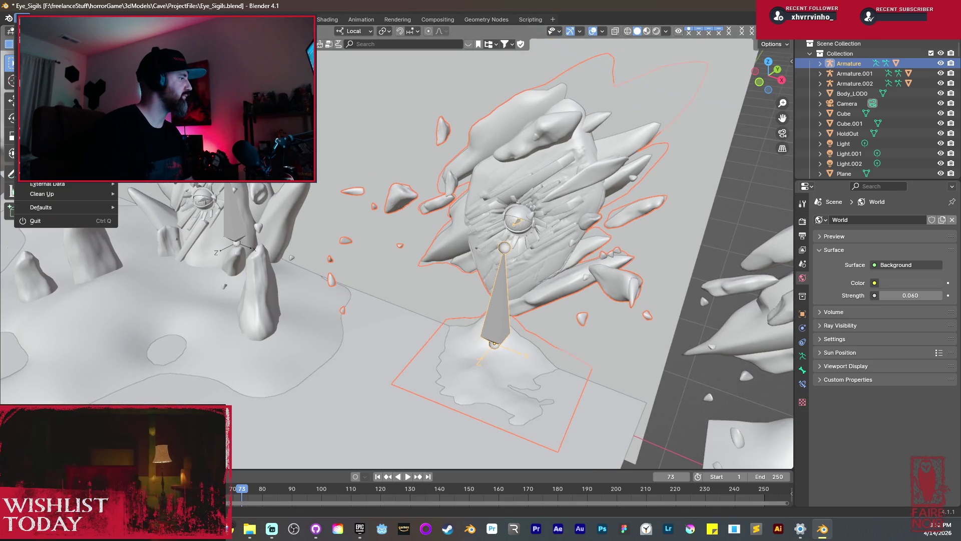
mouse_move(60, 164)
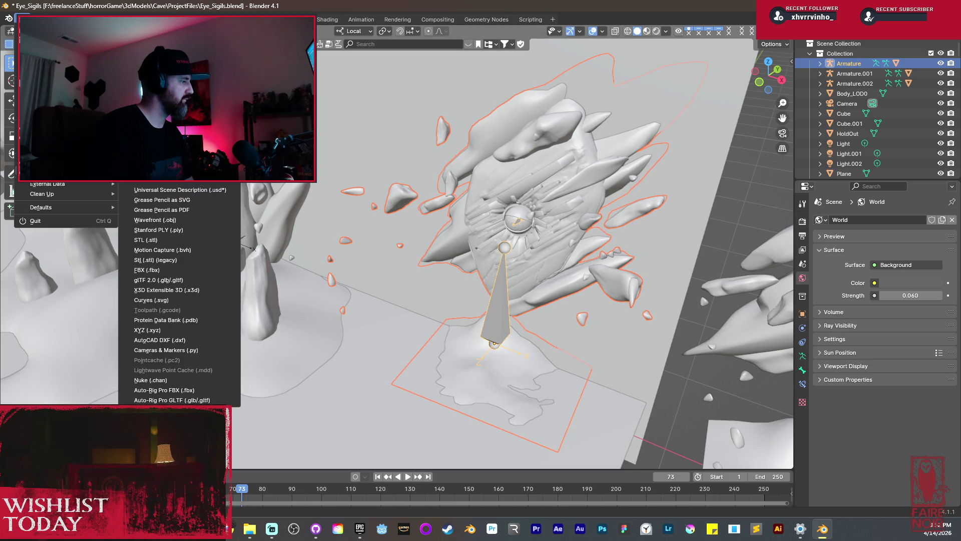
click(154, 272)
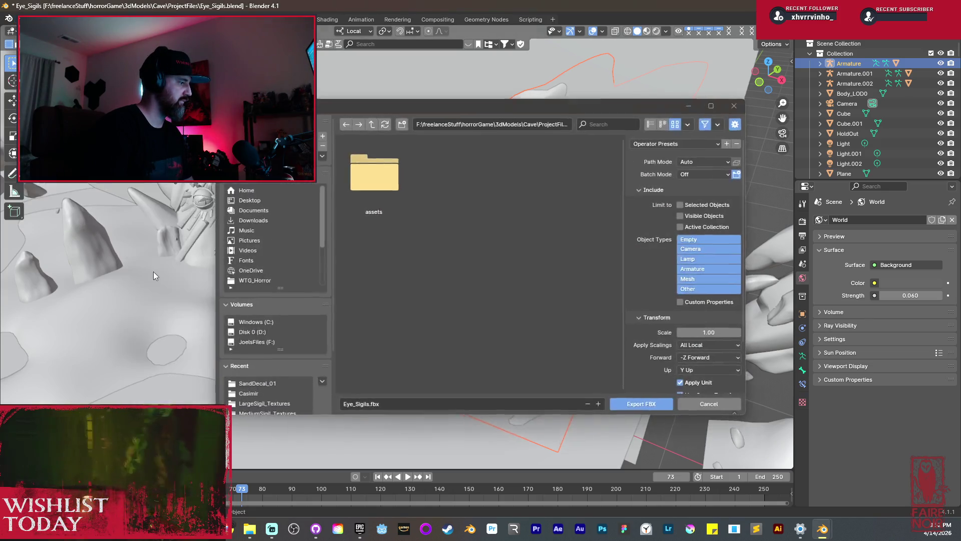
- Limit the FBX export to selected Armature and Mesh objects, with Y Forward and Face smoothing
click(690, 279)
shift+click(693, 269)
click(681, 205)
scroll(647, 272, down, 2)
scroll(648, 280, down, 1)
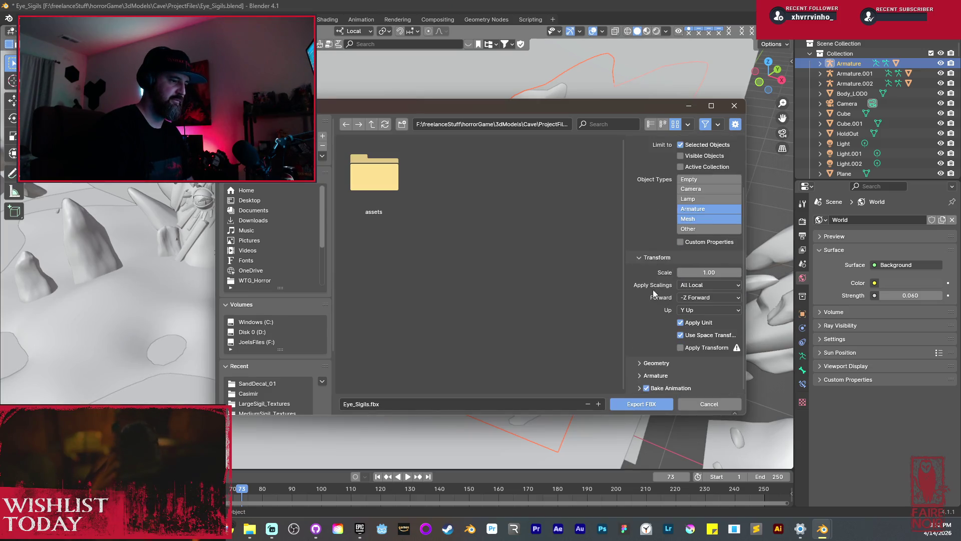
click(685, 299)
click(711, 315)
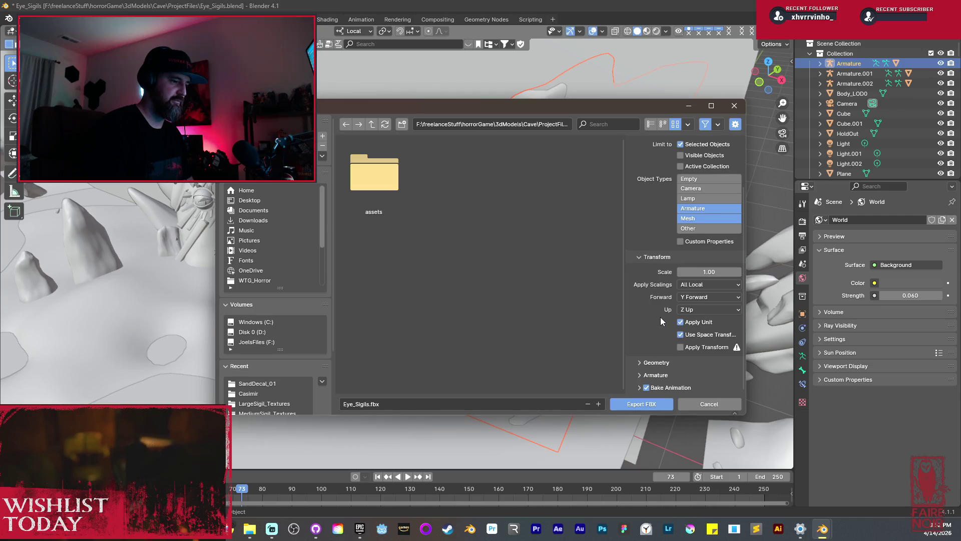
click(649, 363)
click(701, 377)
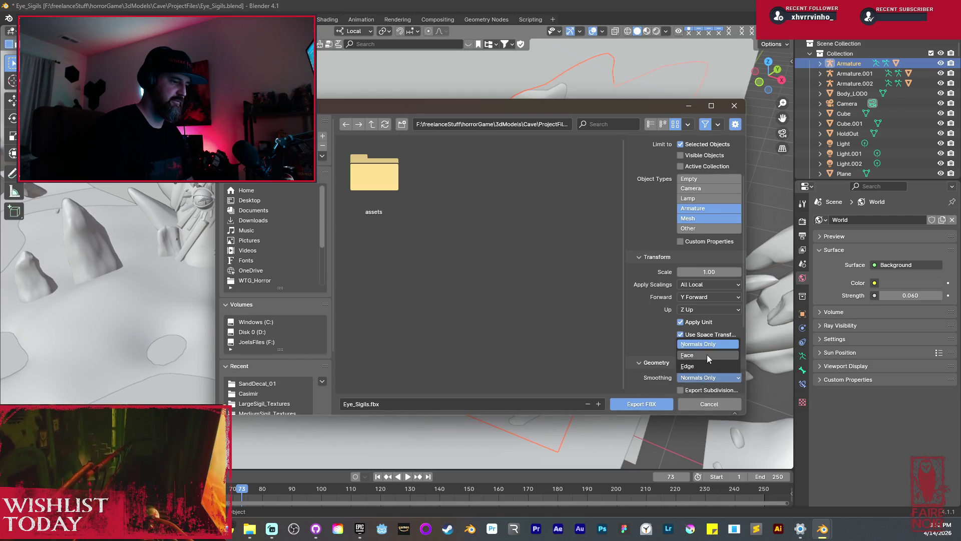
click(709, 357)
scroll(664, 345, down, 5)
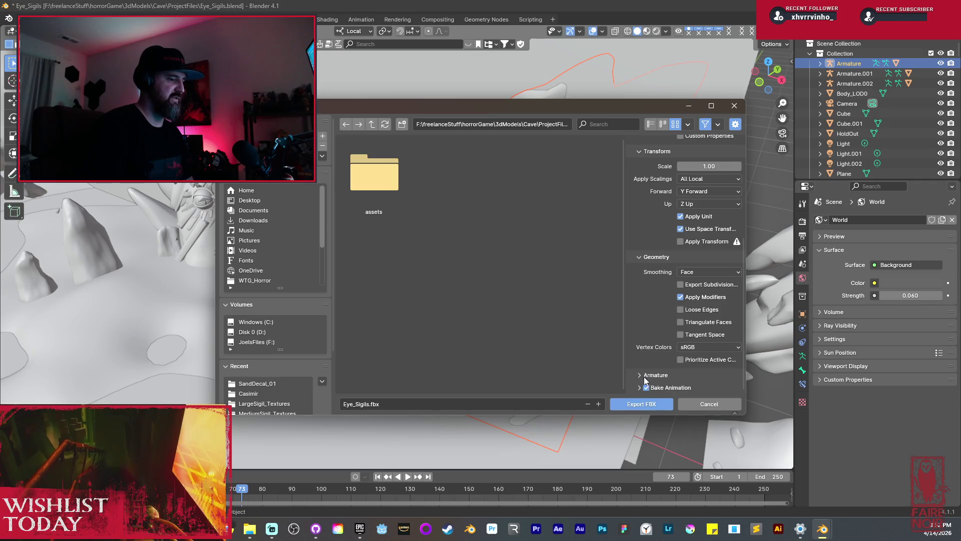
scroll(655, 359, down, 3)
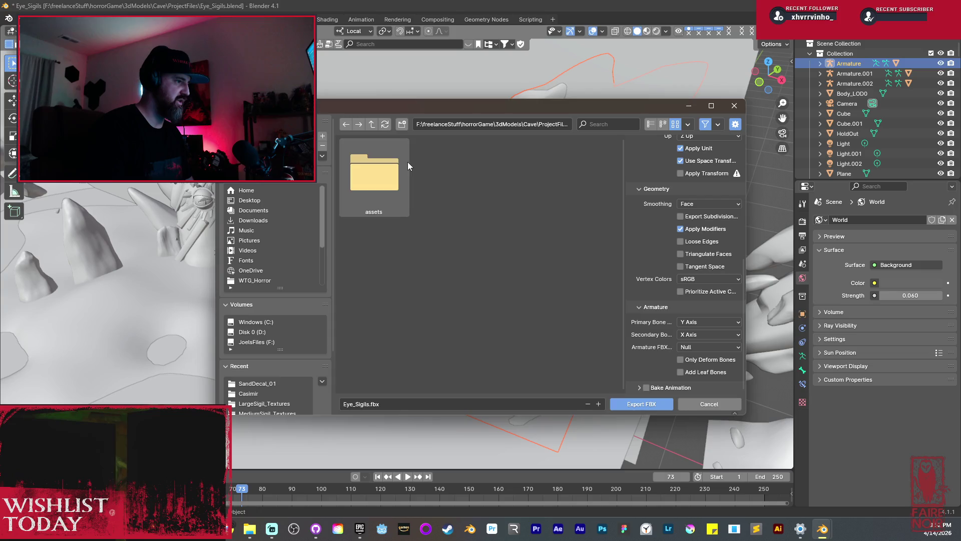
- Export to the Cave/GameReady folder as Eye_Sigil_Small.fbx, then minimize Blender to the desktop
click(373, 124)
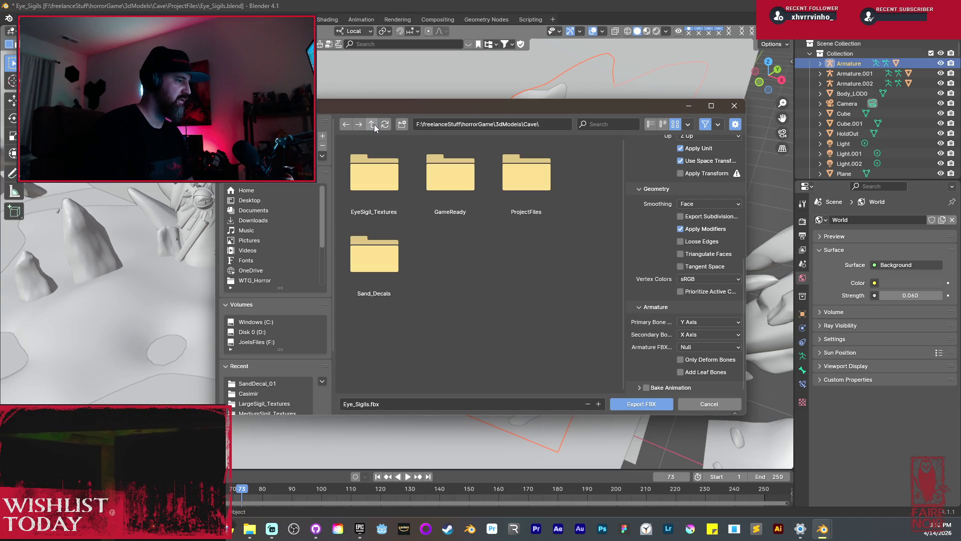
click(452, 187)
double_click(451, 187)
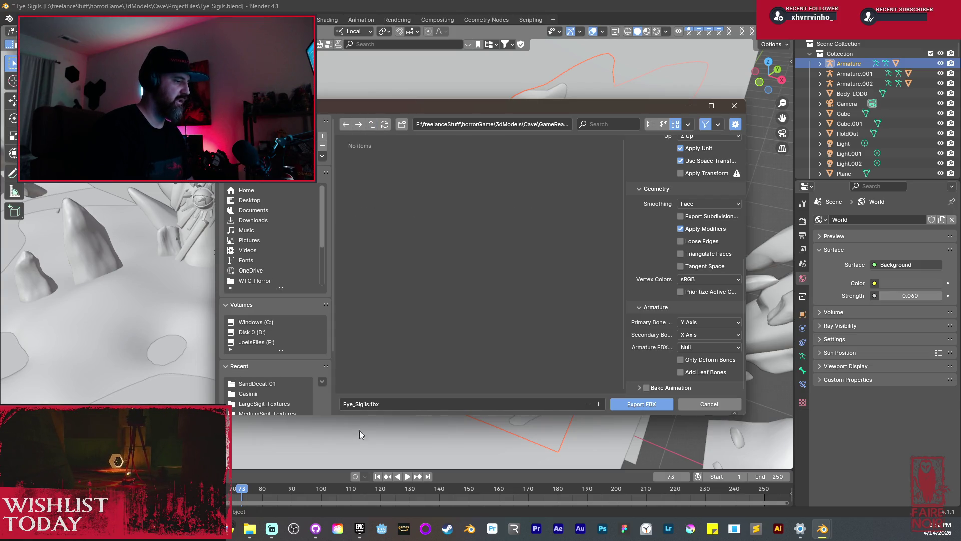
click(368, 405)
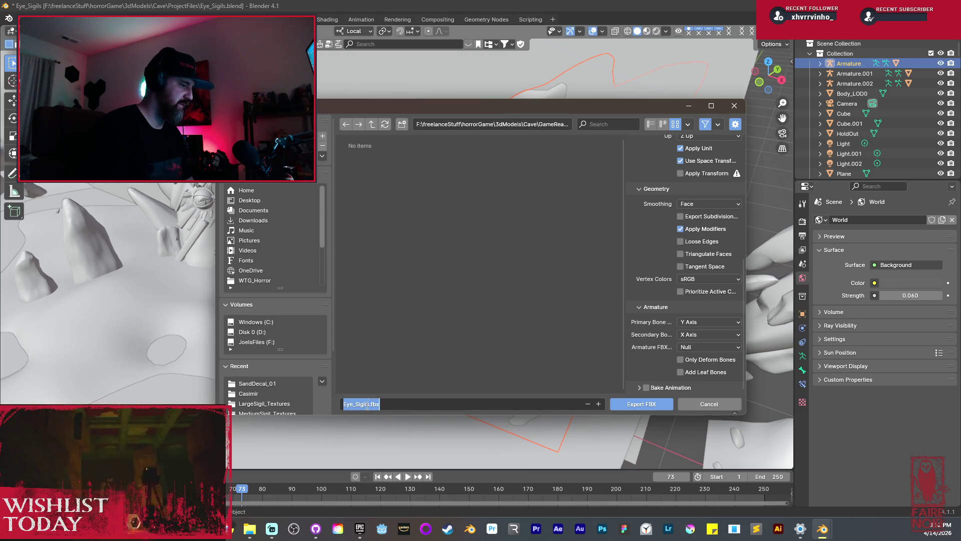
click(366, 404)
key(Delete)
text(_Small)
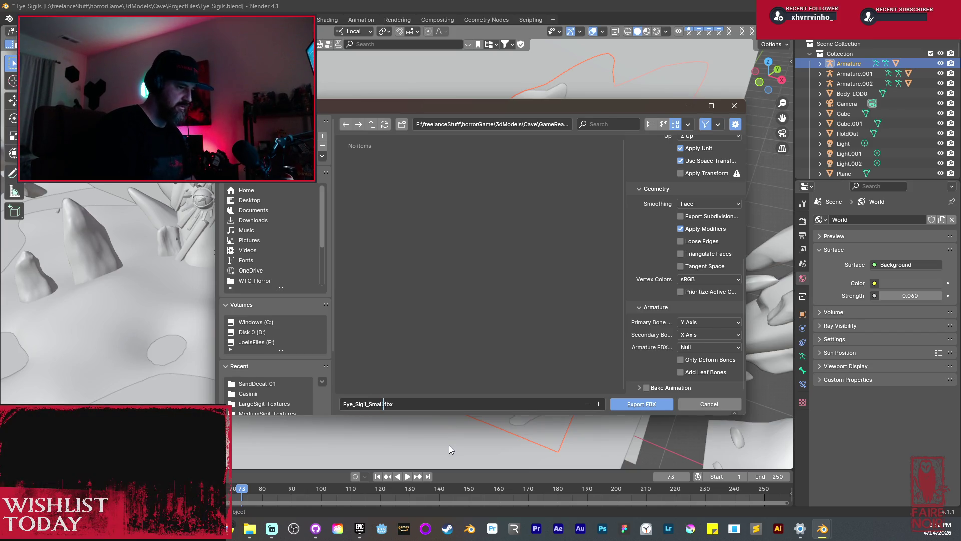
click(629, 407)
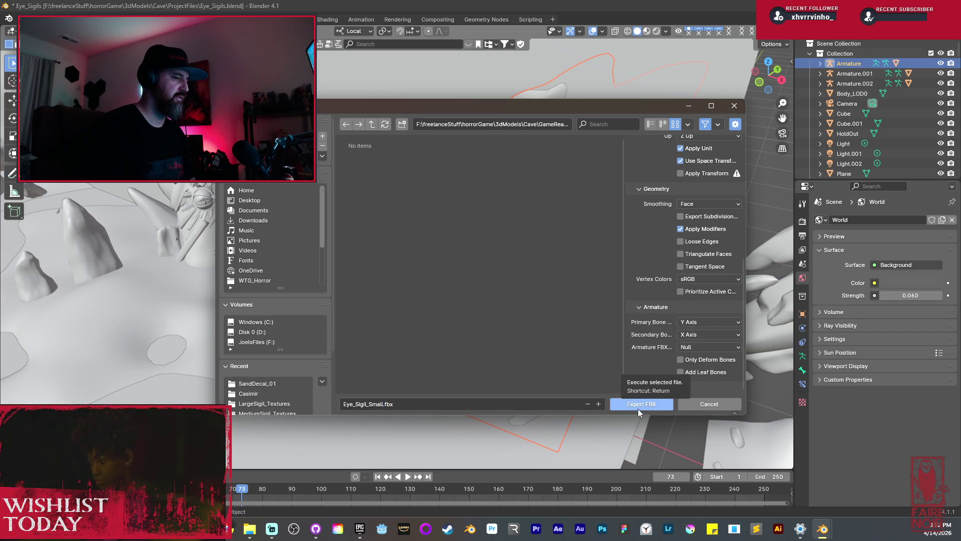
click(638, 409)
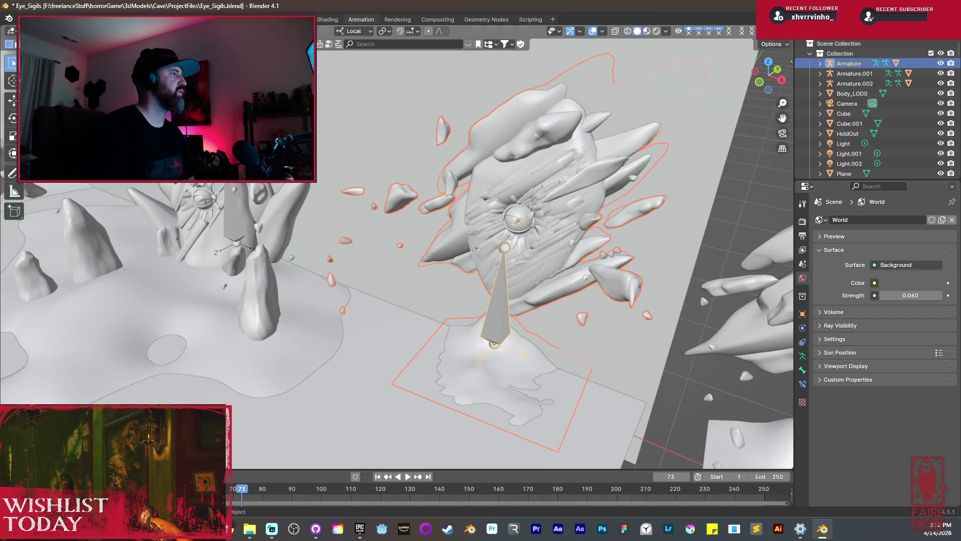
key(super+d)
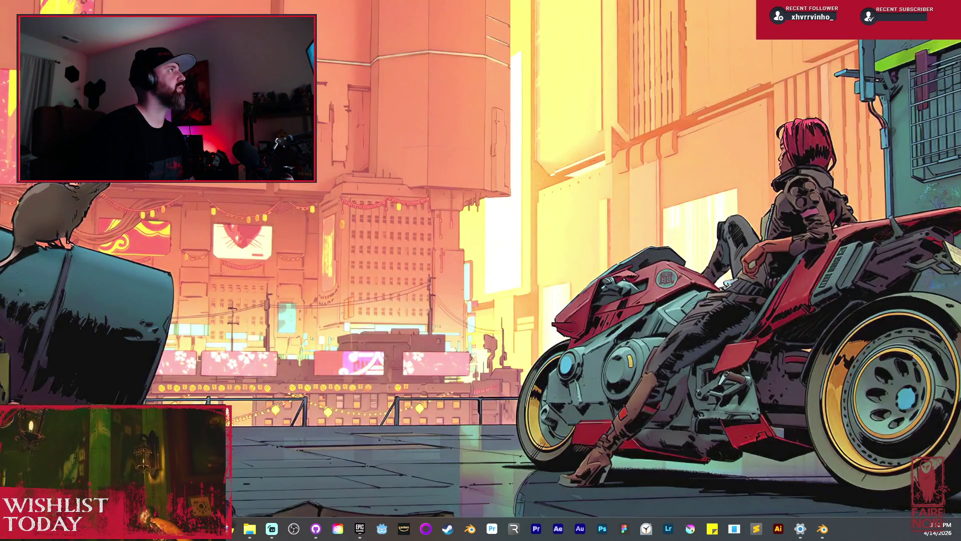
- Bring Blender back and turn the view toward the central sigil rock
key(super+d)
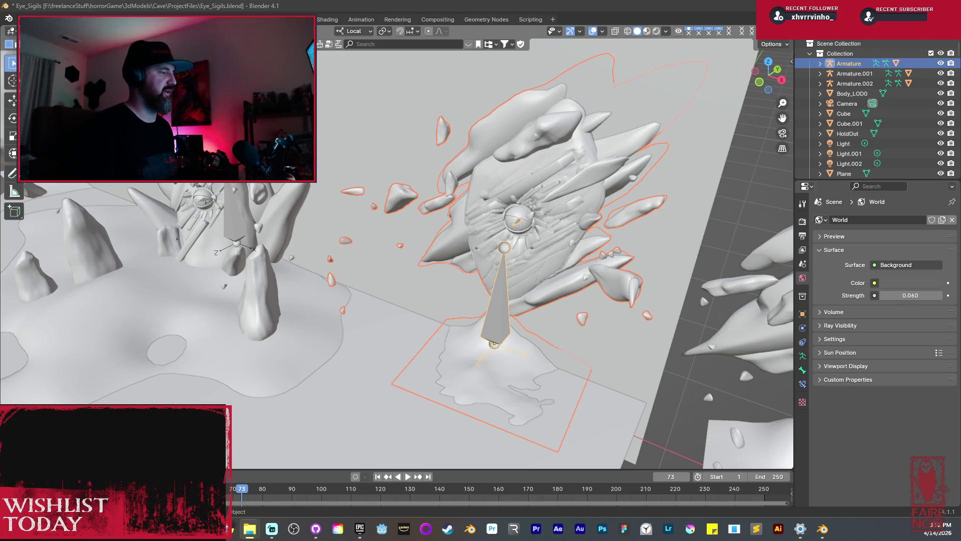
mouse_move(307, 266)
mouse_down()
mouse_move(421, 252)
mouse_move(458, 296)
mouse_move(399, 262)
mouse_up()
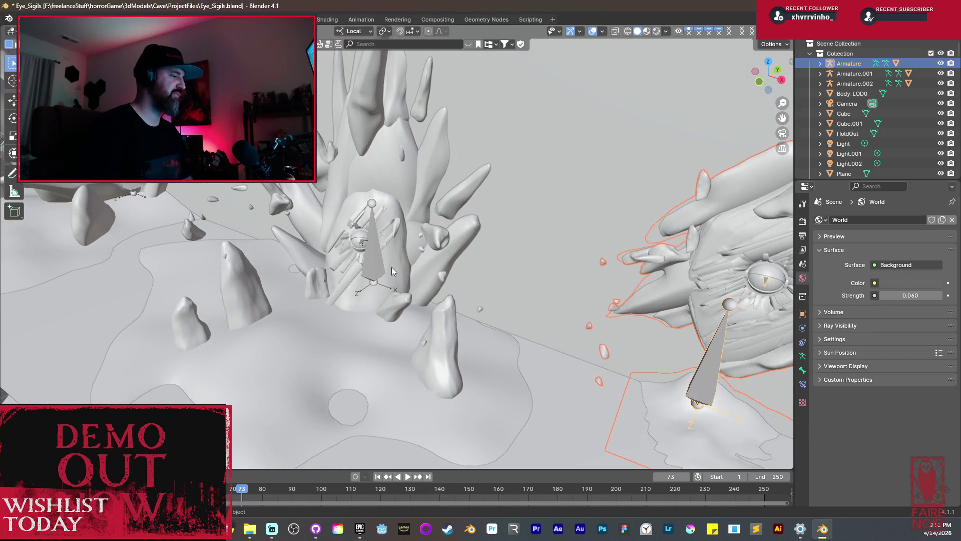
- Select the central rock's Armature.001 and export it to GameReady as Eye_Sigil_Medium.fbx
click(380, 265)
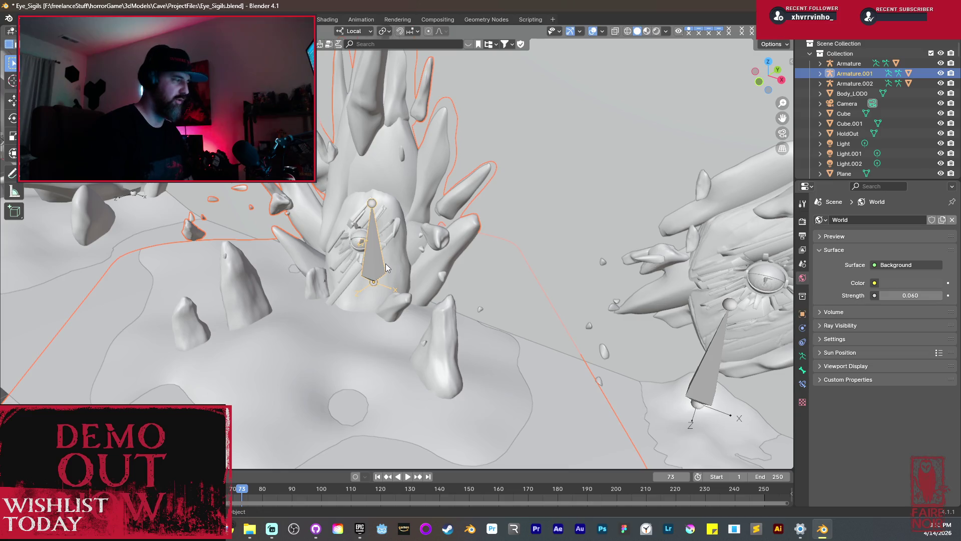
click(23, 19)
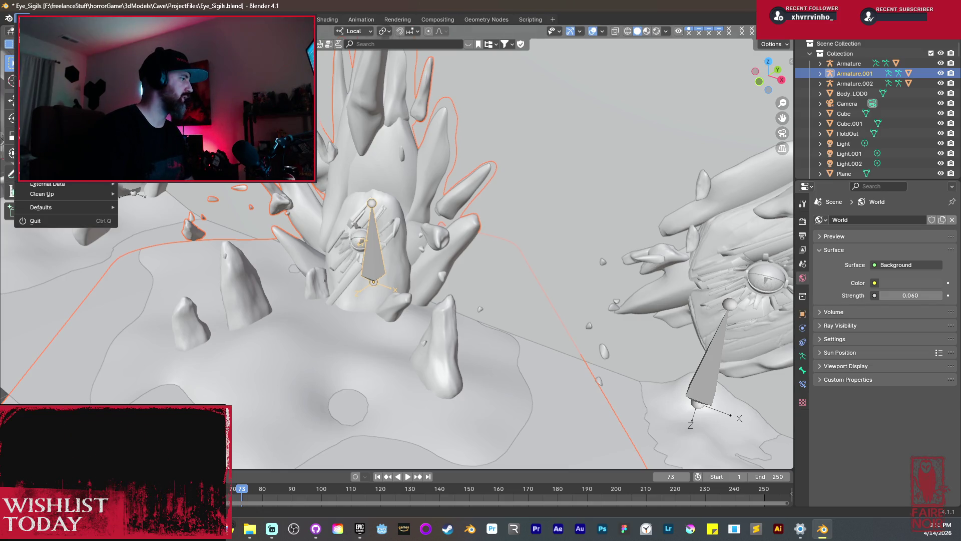
mouse_move(69, 182)
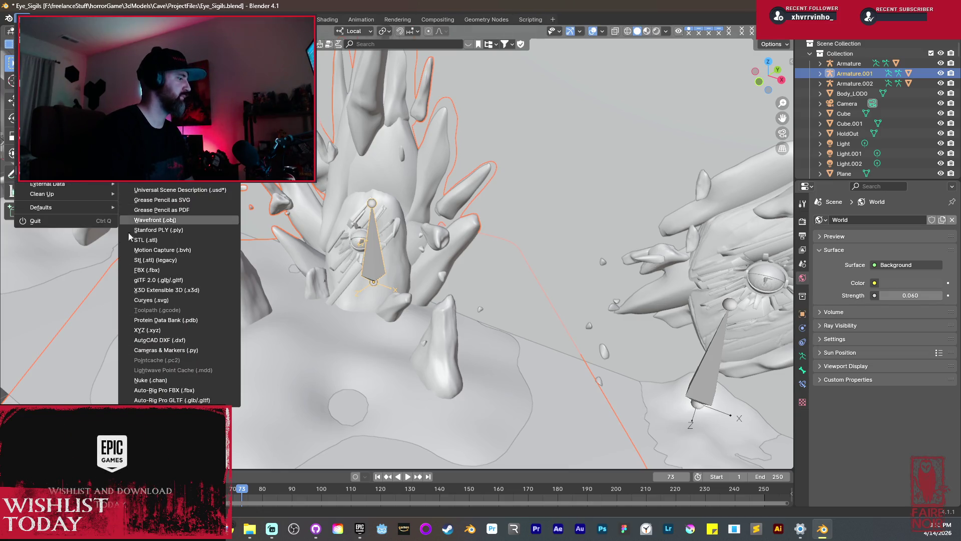
click(153, 269)
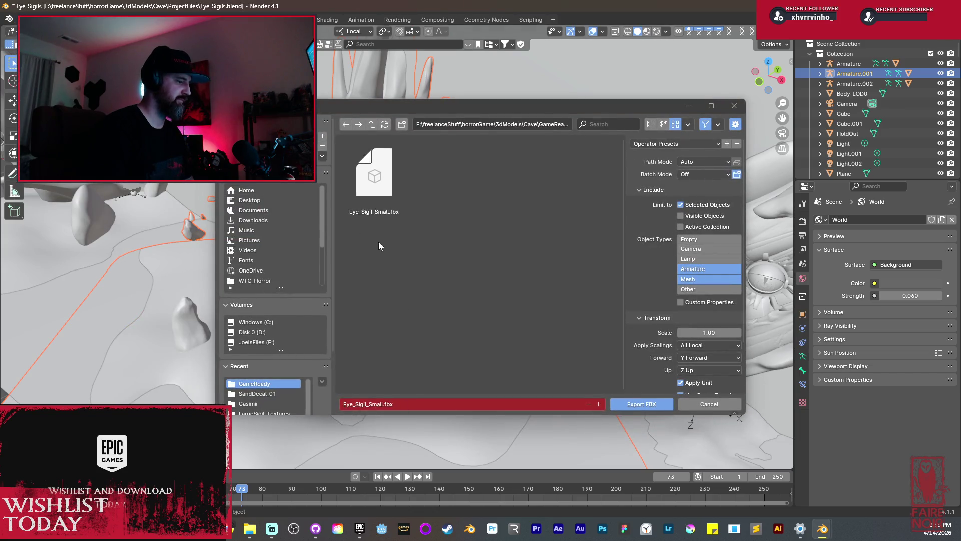
click(382, 404)
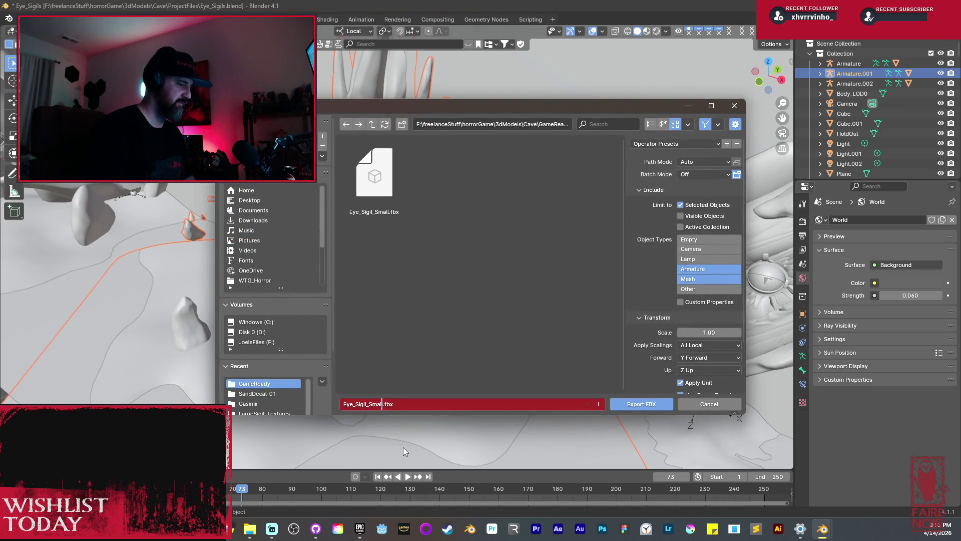
key(BackSpace)
key(BackSpace)
key(BackSpace)
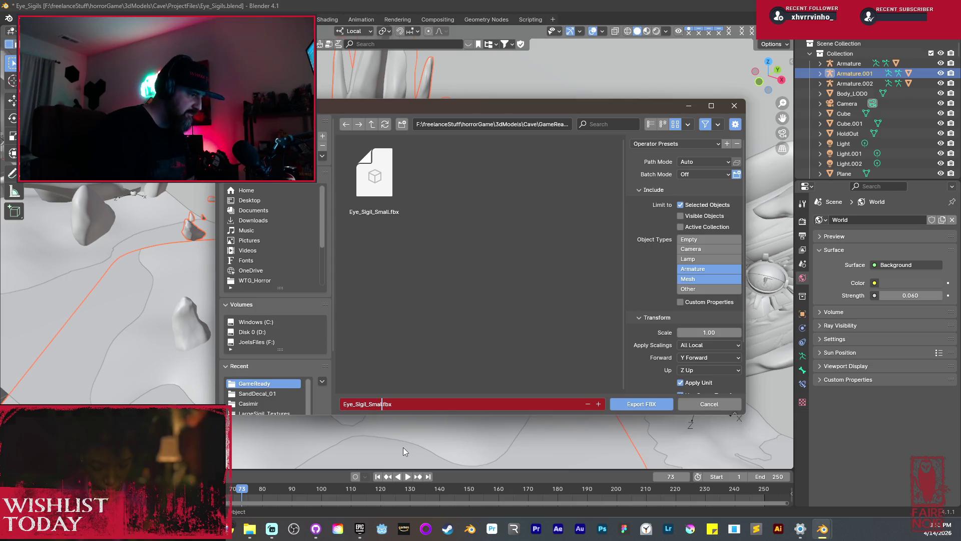
text(Medium)
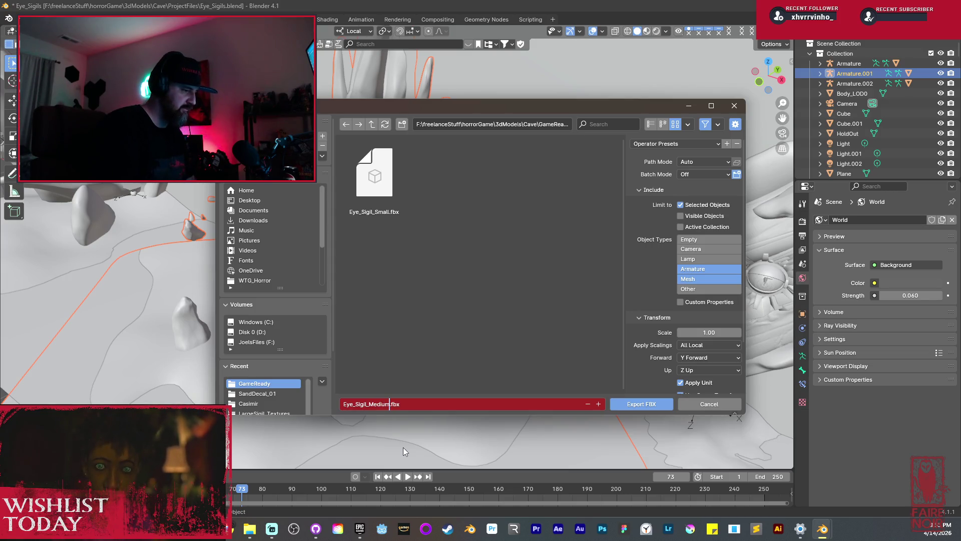
click(652, 405)
mouse_move(349, 248)
mouse_down()
mouse_move(323, 213)
mouse_move(518, 285)
mouse_move(404, 328)
mouse_up()
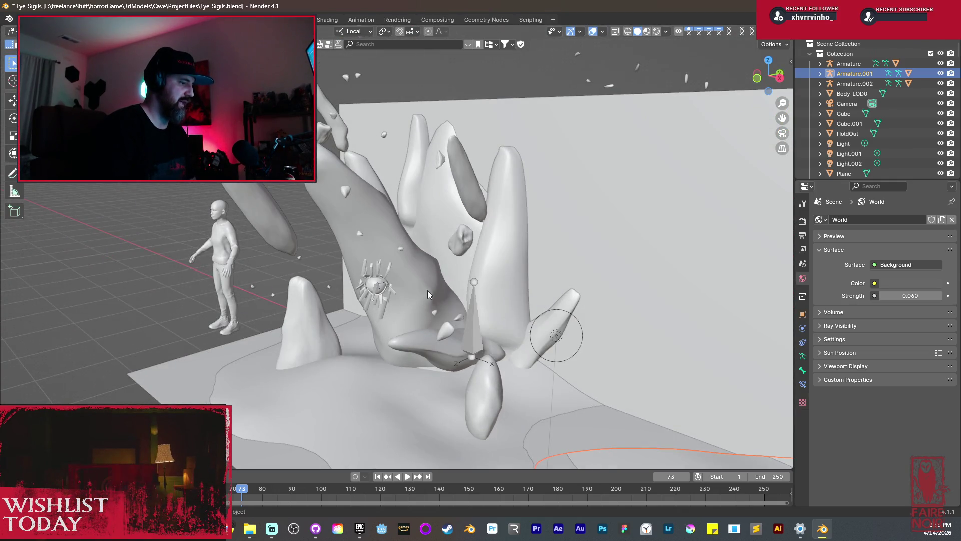
- Select the left rock's Armature.002 and export it to GameReady as Eye_Sigil_Large.fbx
click(469, 324)
click(473, 316)
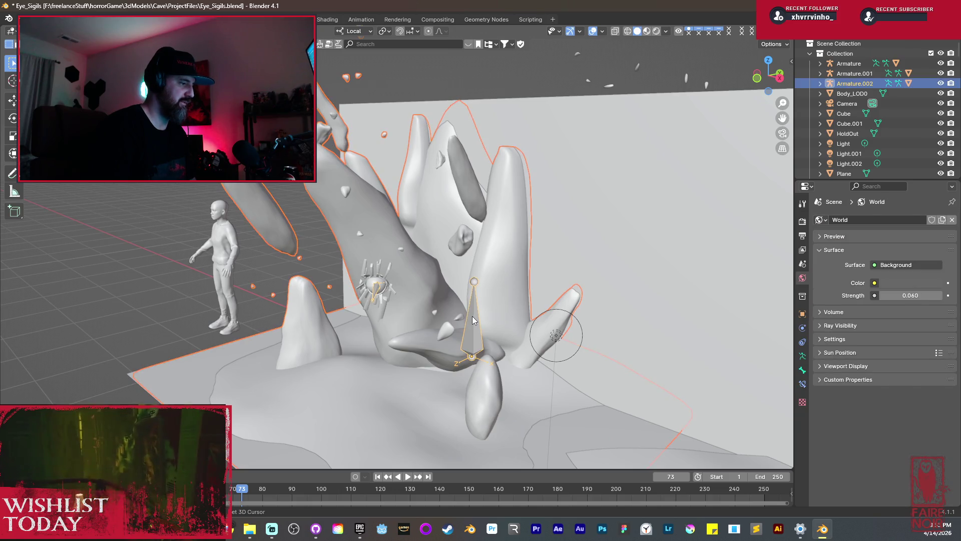
click(21, 19)
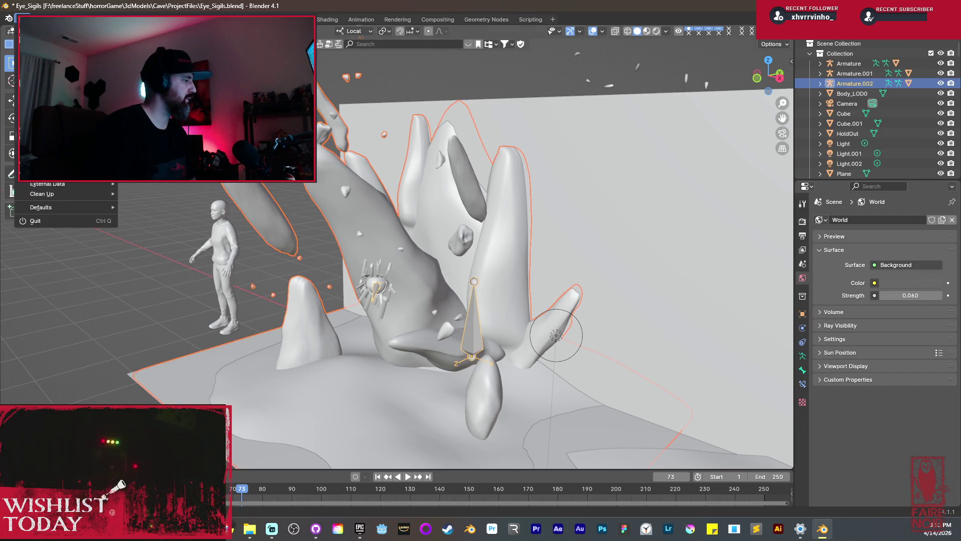
mouse_move(75, 171)
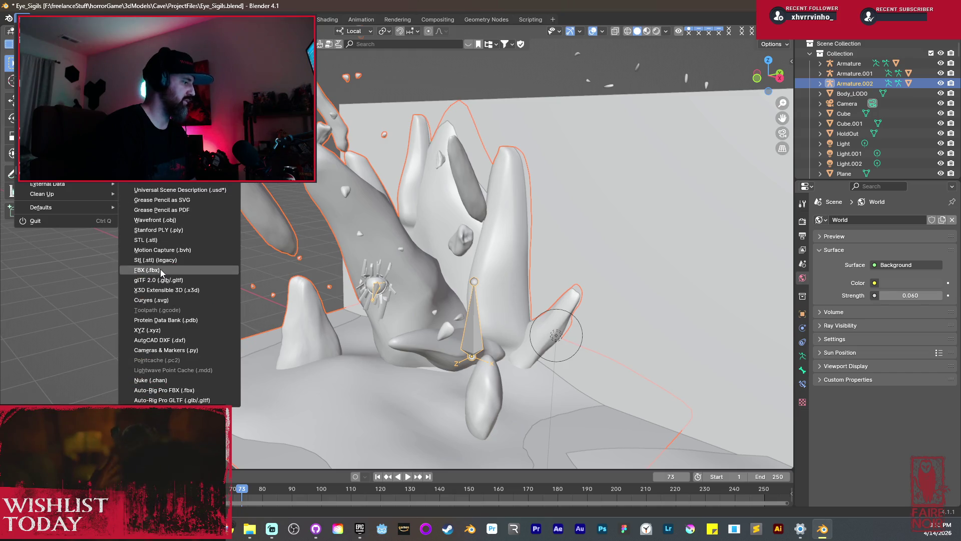
click(163, 269)
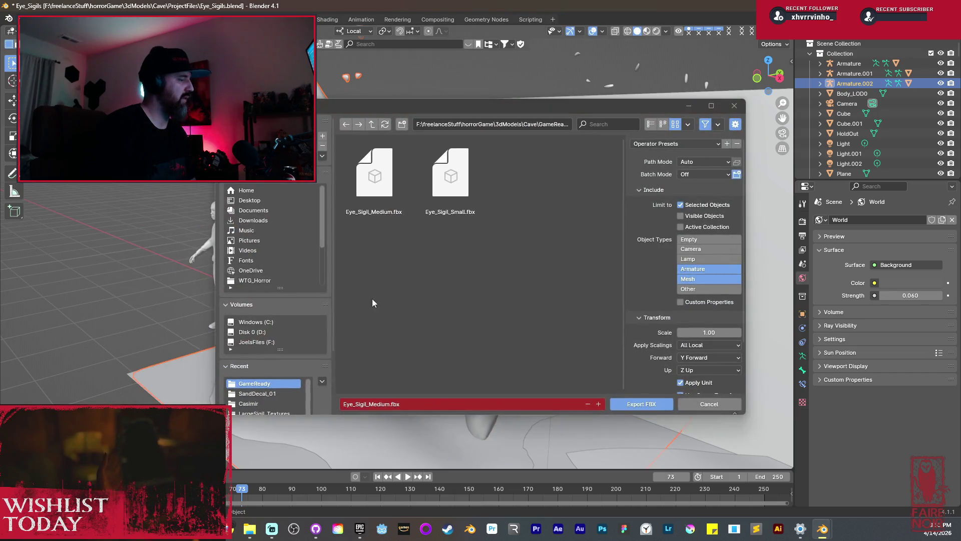
click(390, 405)
text(Larg)
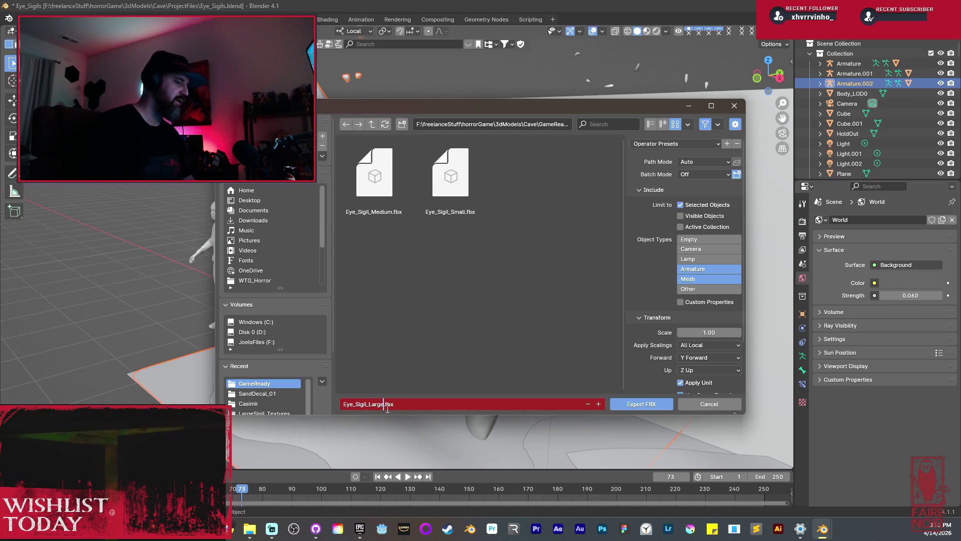
click(647, 407)
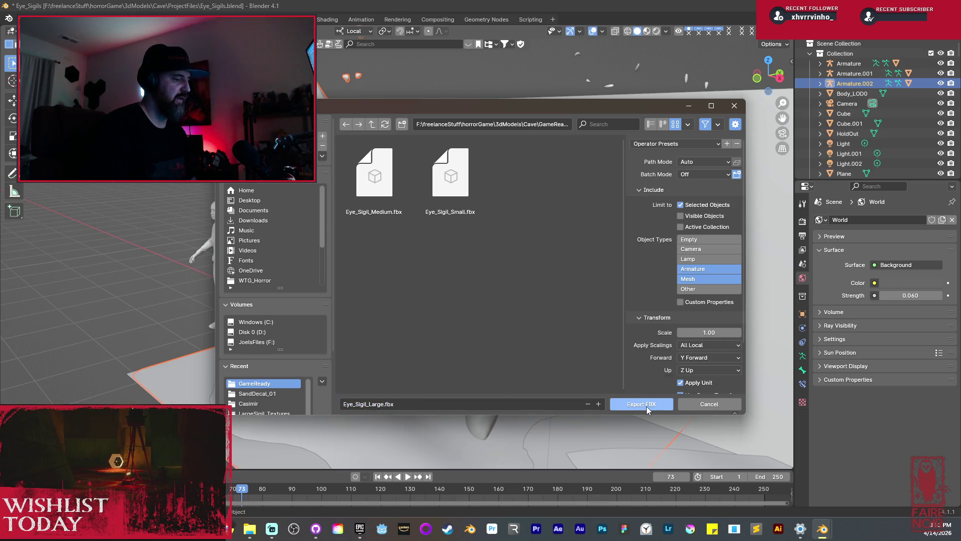
click(647, 407)
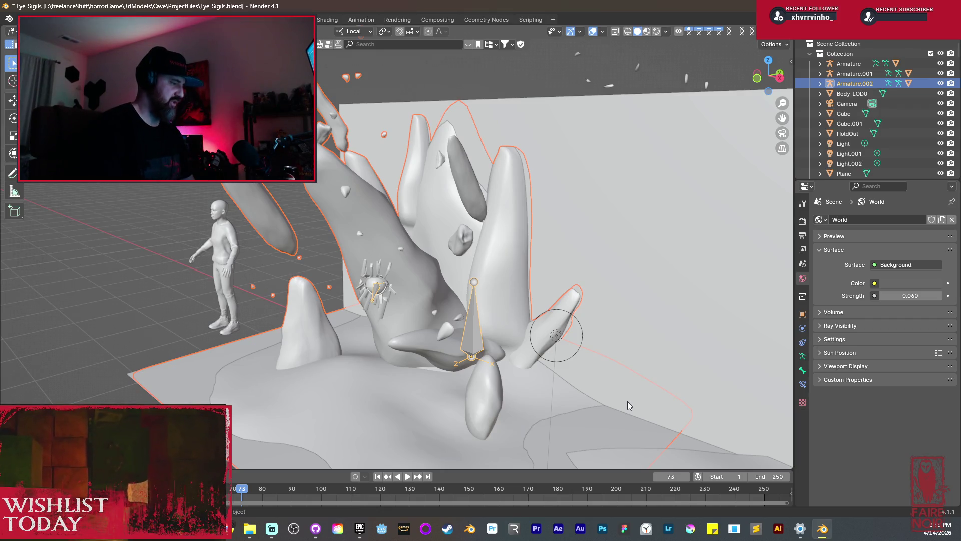
- Zoom out over all three sigil rocks and save the Eye_Sigils blend file with Ctrl+S
scroll(464, 313, down, 5)
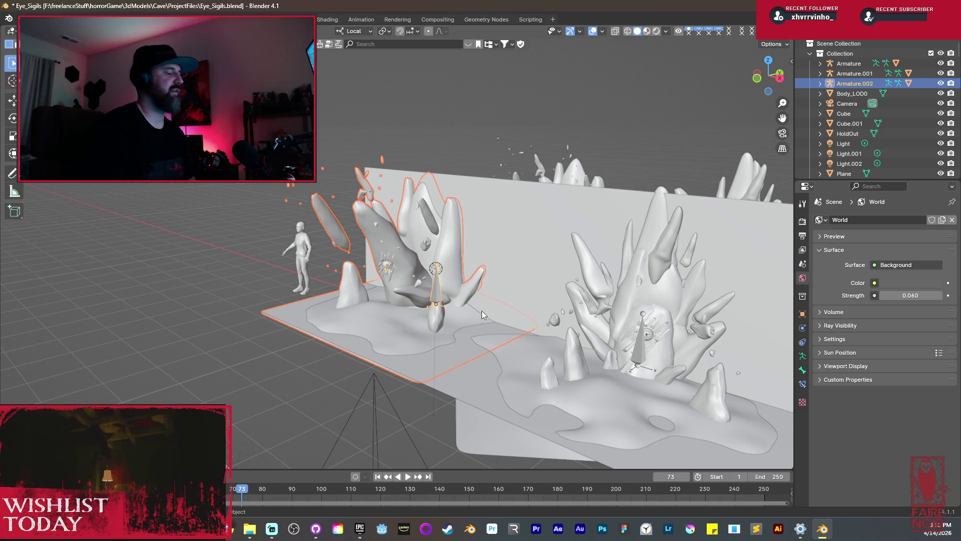
mouse_move(473, 298)
mouse_down()
mouse_move(509, 307)
mouse_move(509, 284)
mouse_move(479, 317)
mouse_move(446, 285)
mouse_move(452, 295)
mouse_up()
mouse_move(442, 267)
mouse_down()
mouse_move(451, 293)
mouse_move(405, 332)
mouse_move(407, 355)
mouse_move(389, 290)
mouse_up()
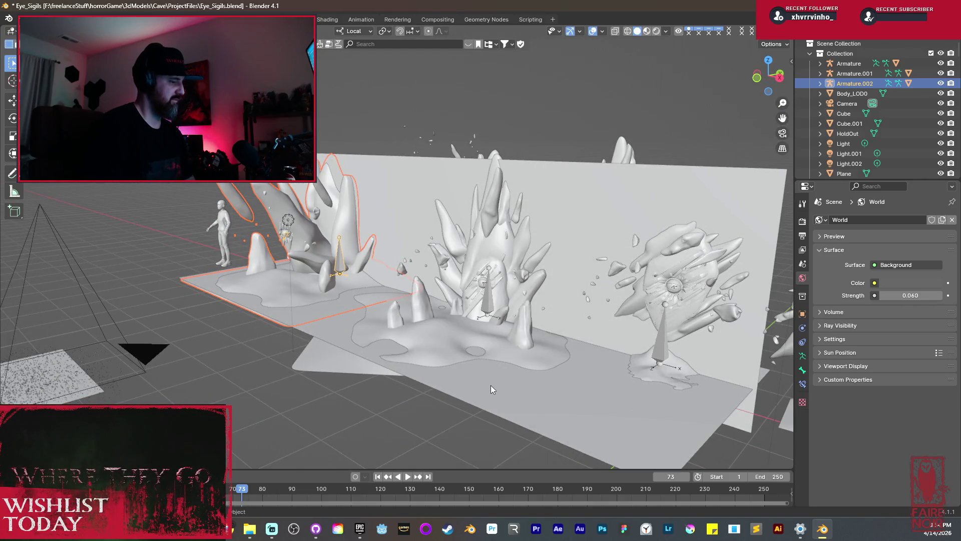
key(ctrl+s)
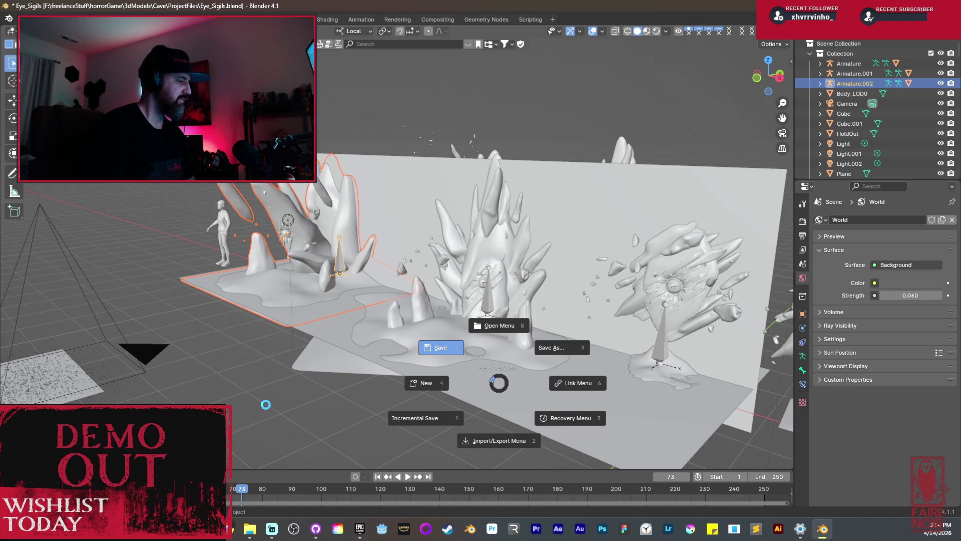
click(439, 349)
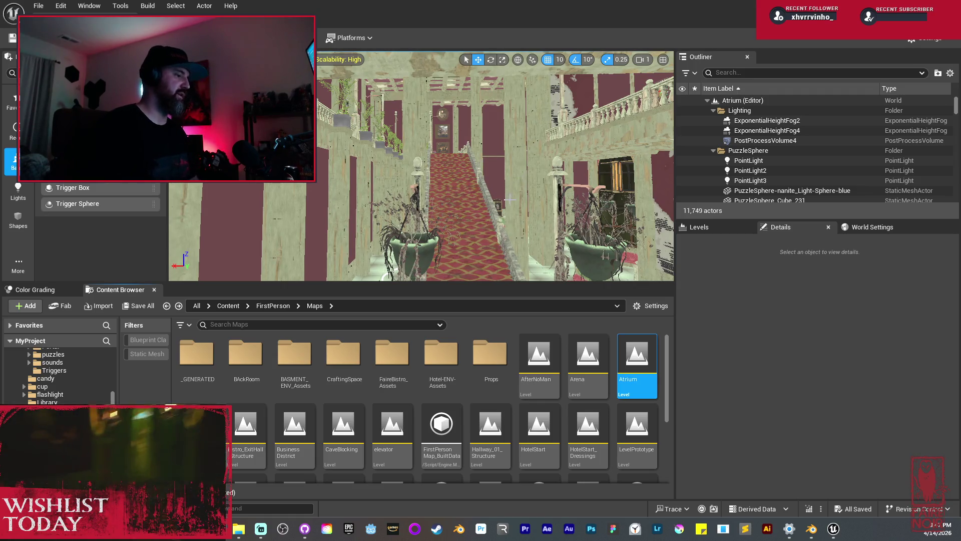
- Zoom the viewport over the Atrium level's hallway and staircase
scroll(463, 192, up, 1)
mouse_move(499, 125)
mouse_down()
mouse_move(500, 145)
mouse_move(446, 150)
mouse_up()
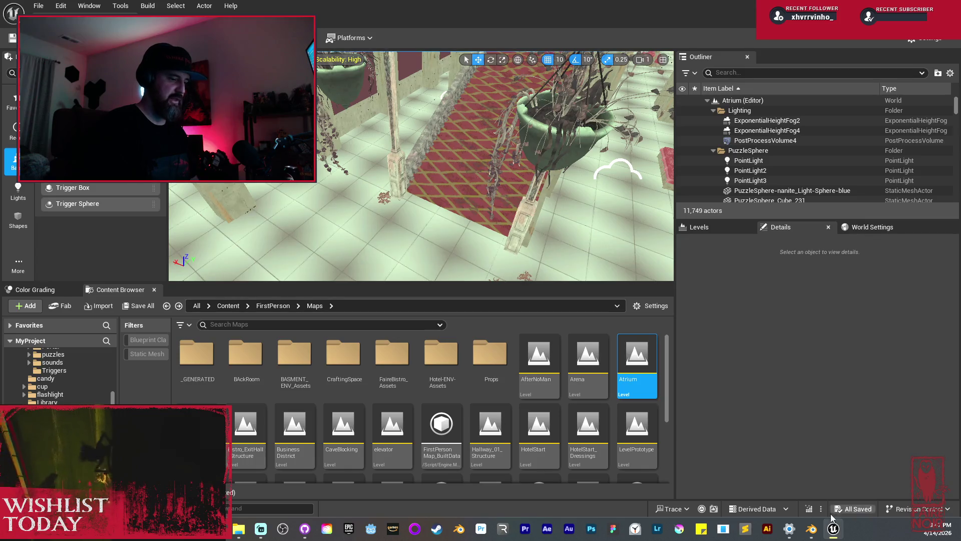
click(812, 528)
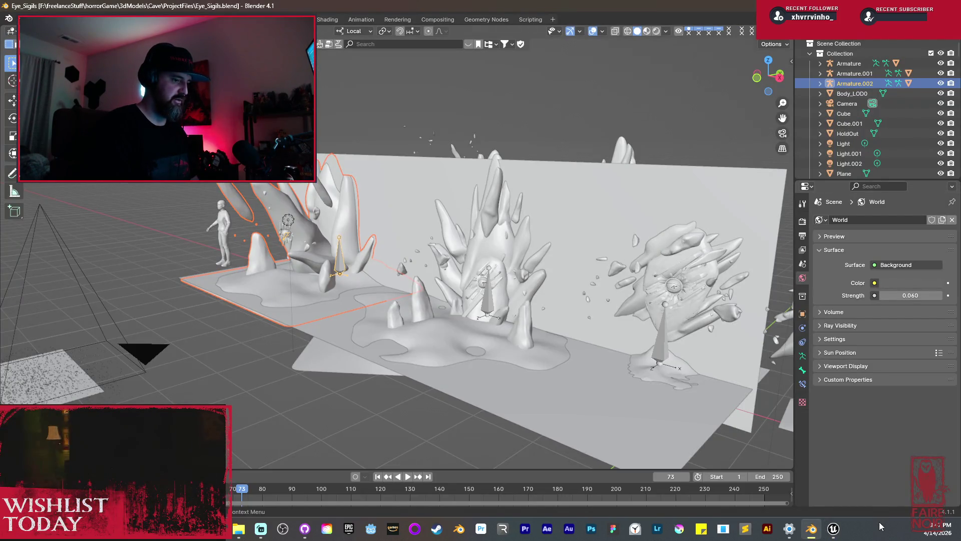
click(833, 528)
drag(558, 212, 555, 214)
drag(360, 267, 360, 268)
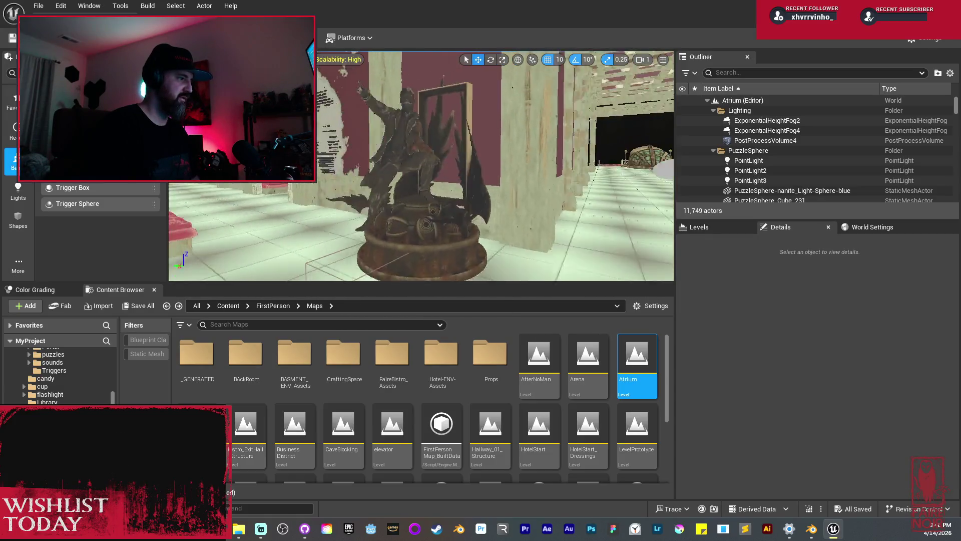
drag(360, 267, 360, 268)
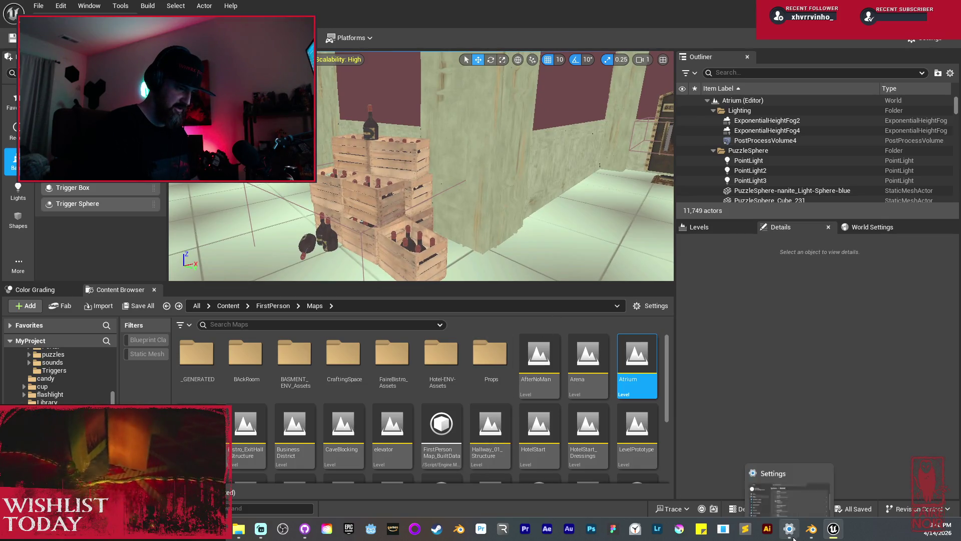
mouse_move(811, 530)
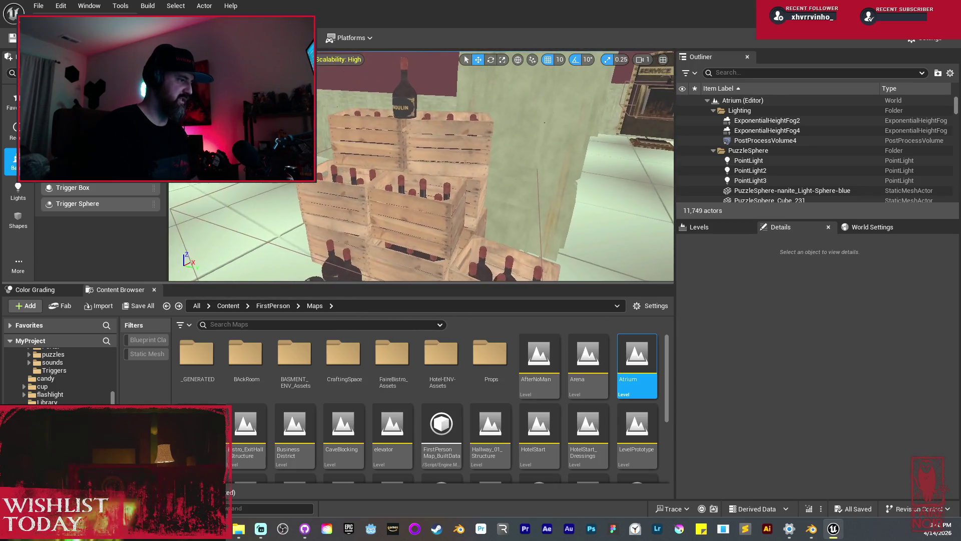
key(1)
key(2)
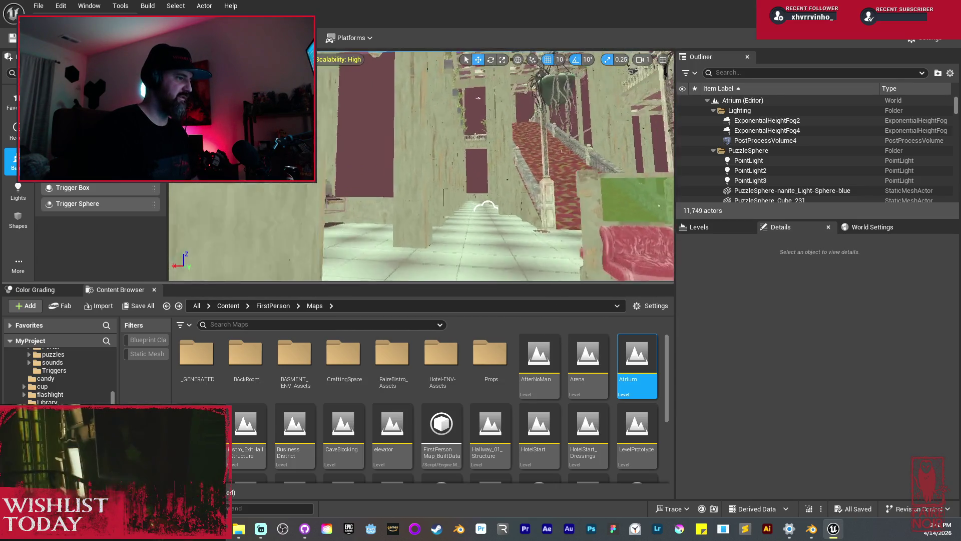
key(3)
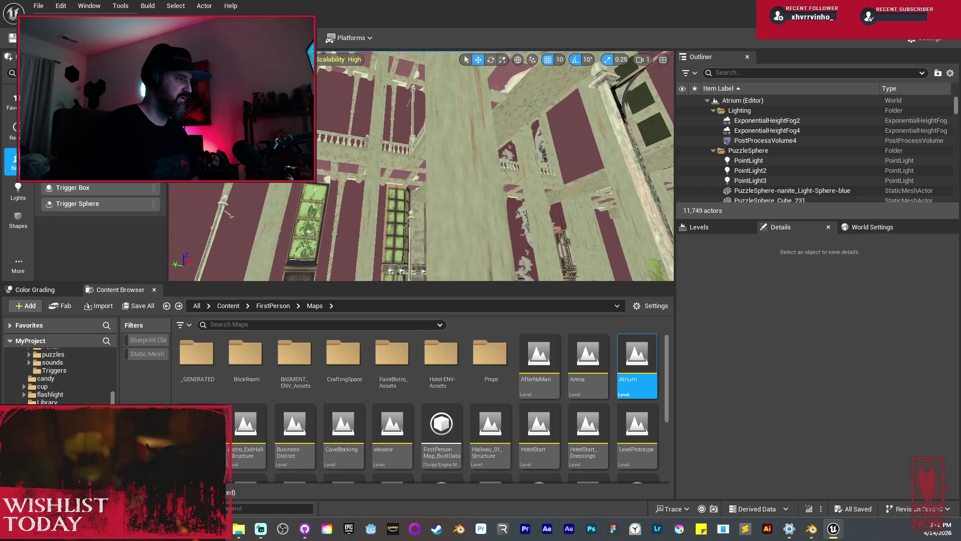
key(4)
key(5)
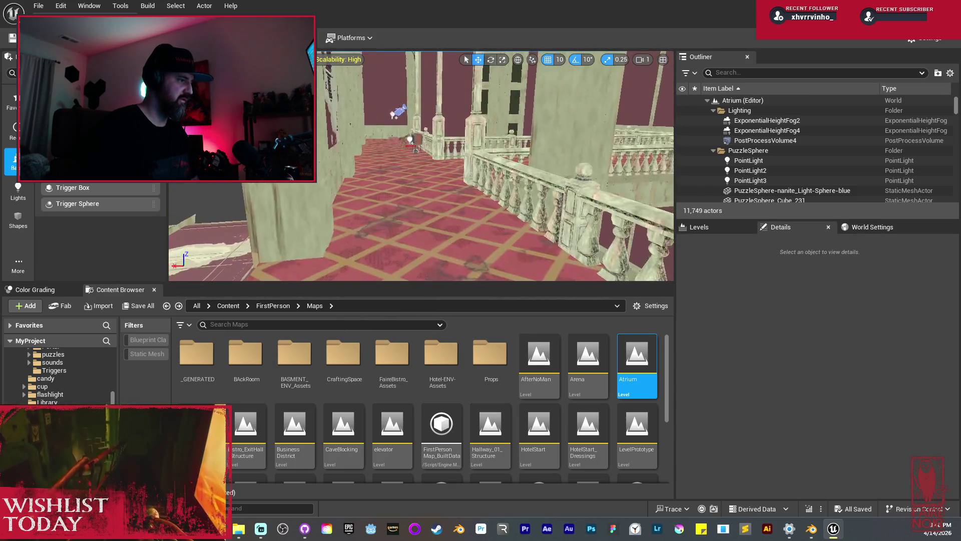
key(6)
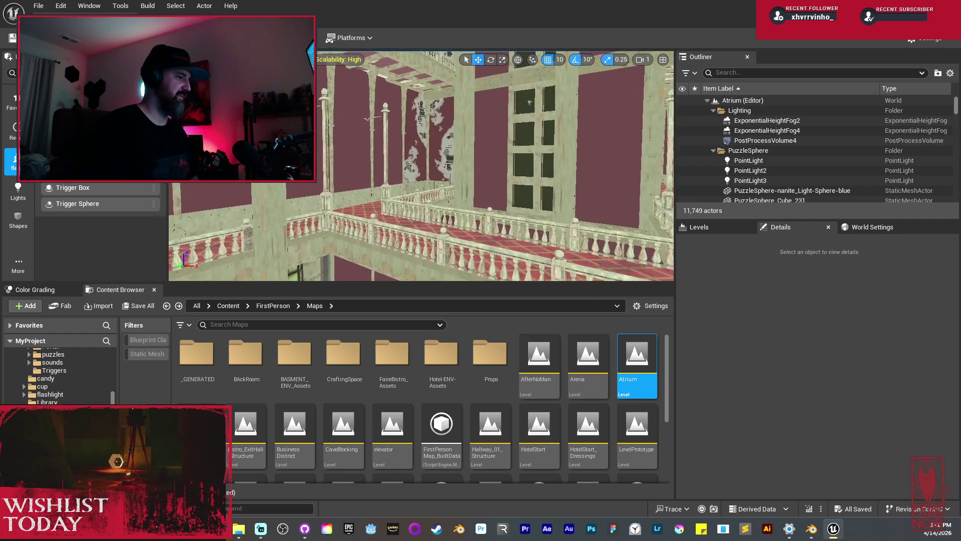
mouse_move(421, 165)
mouse_down()
mouse_move(380, 173)
mouse_move(423, 187)
mouse_up()
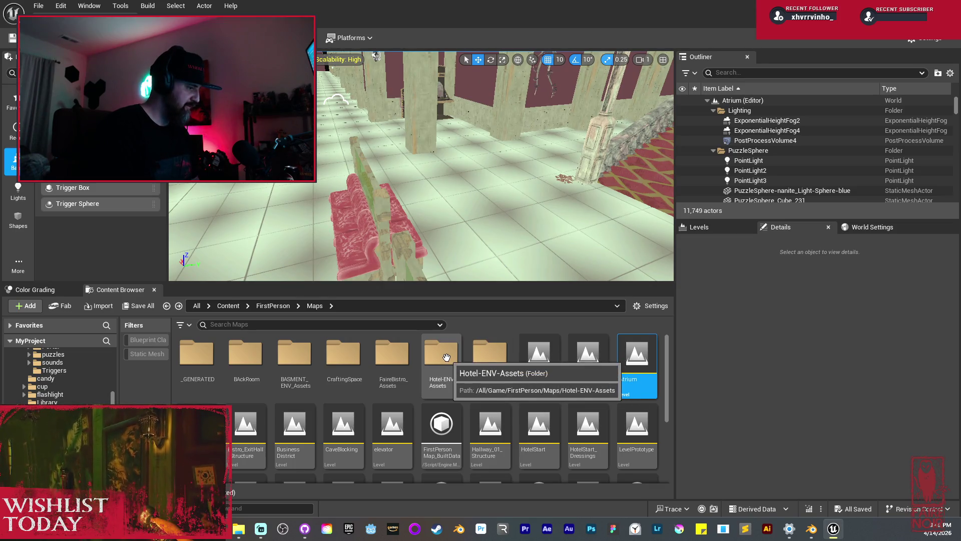
double_click(490, 352)
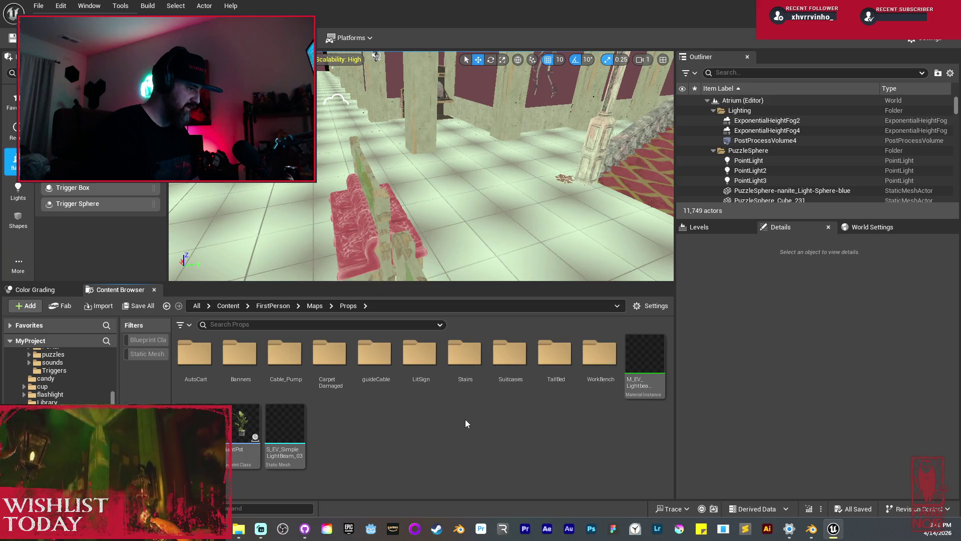
- Back in Maps, add a folder named EyeSigils, open it and right-click its empty area
key(alt+Left)
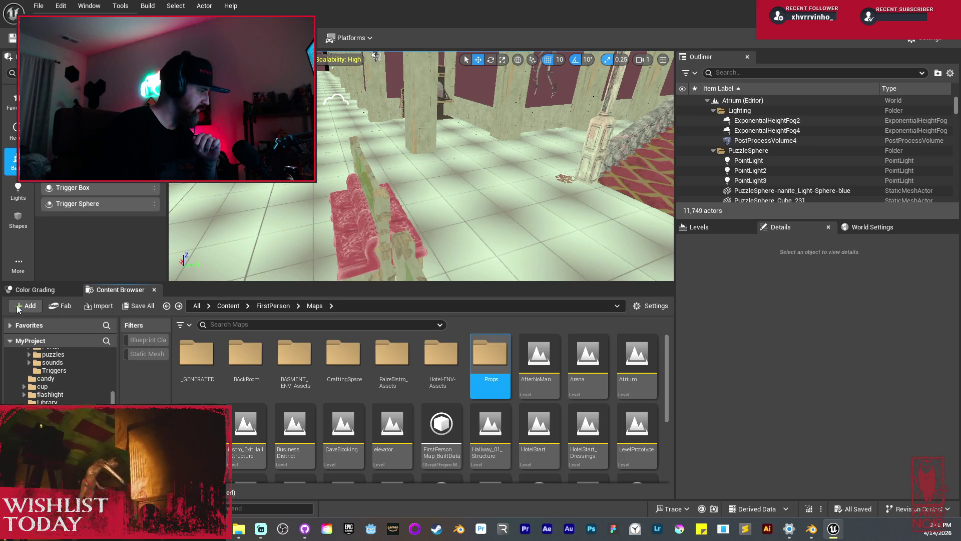
click(409, 396)
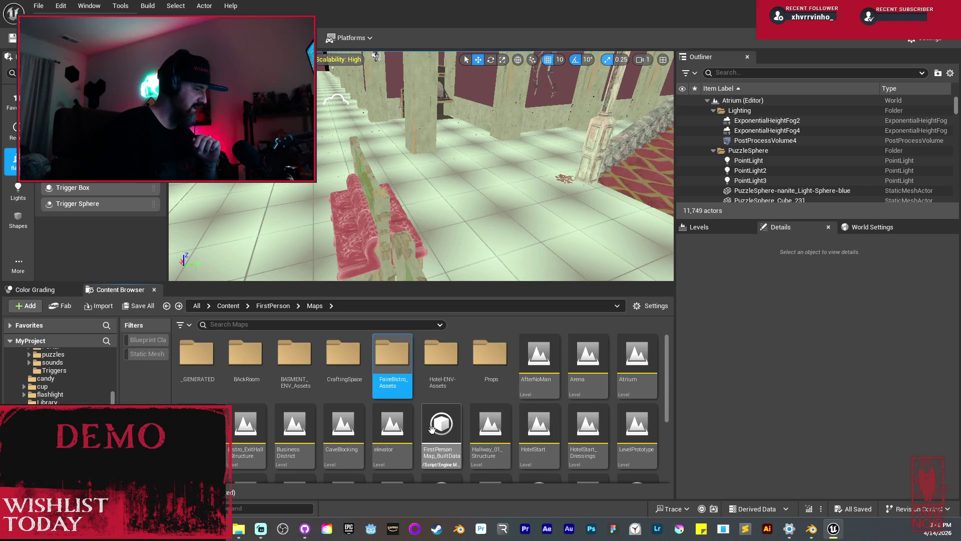
click(6, 314)
click(25, 307)
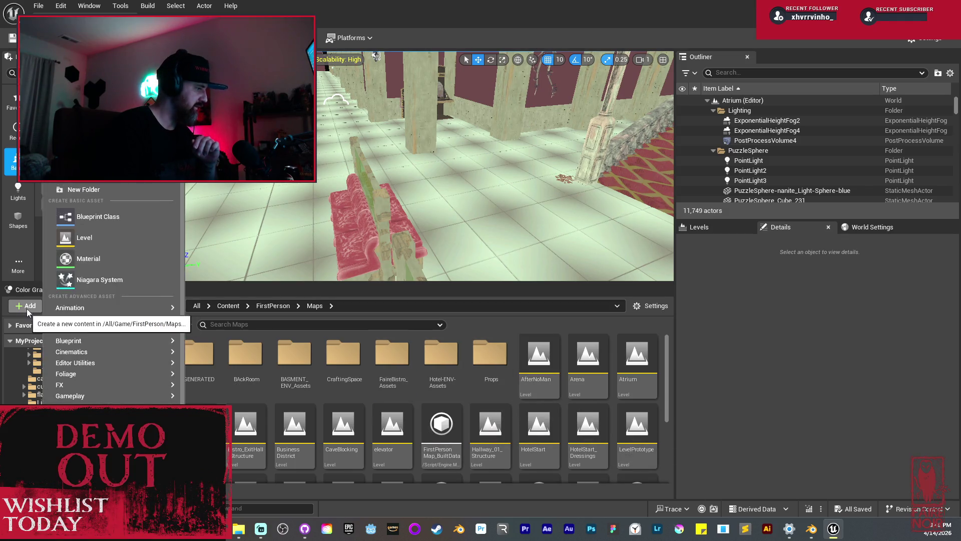
click(74, 190)
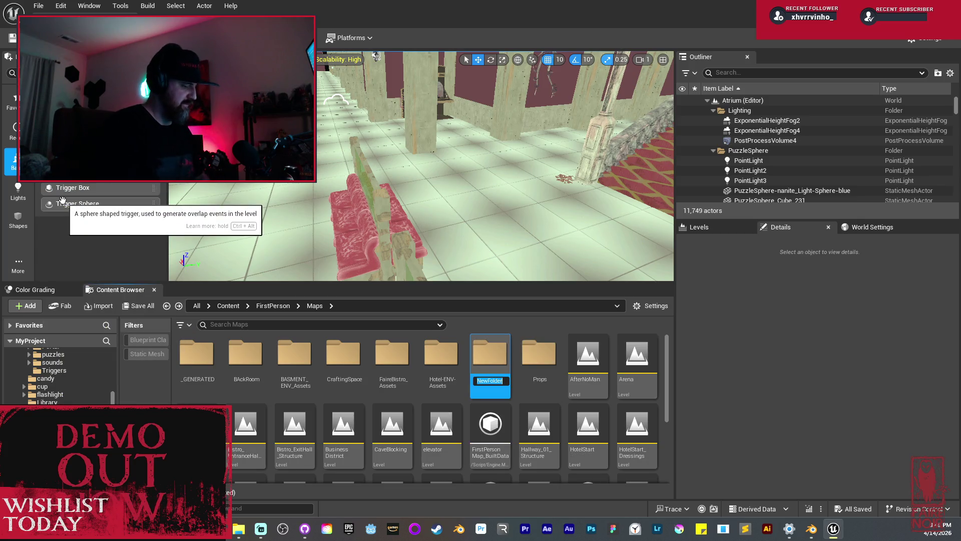
key(BackSpace)
text(EyeSigils)
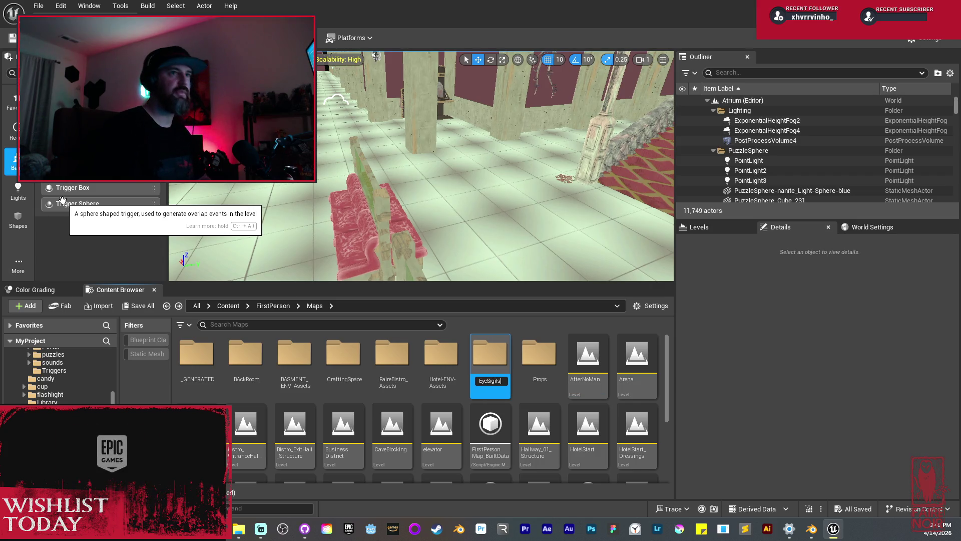
key(Return)
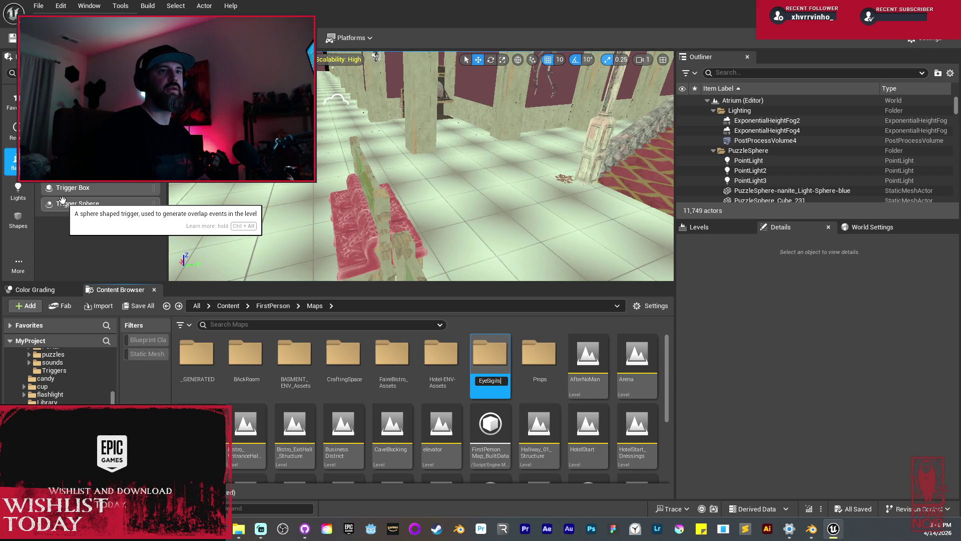
key(F2)
key(Return)
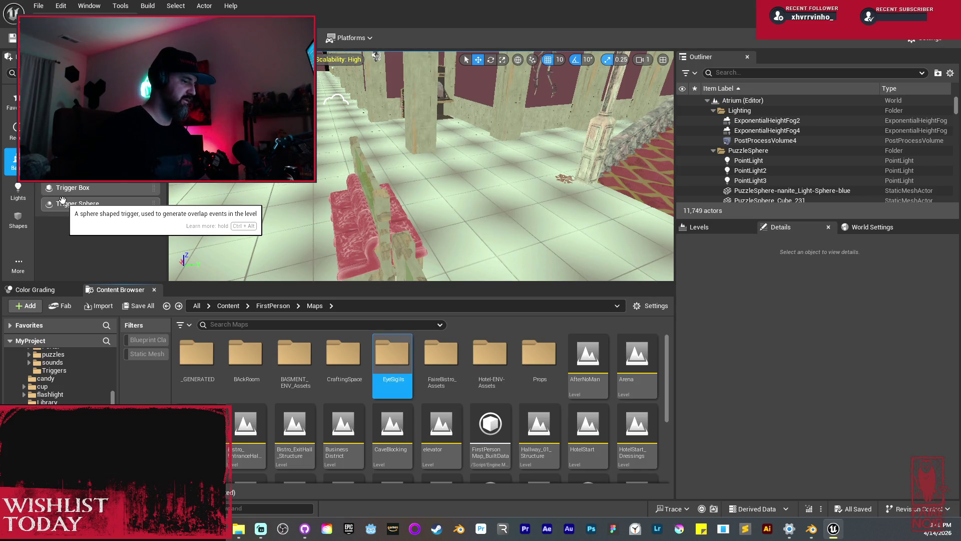
double_click(405, 362)
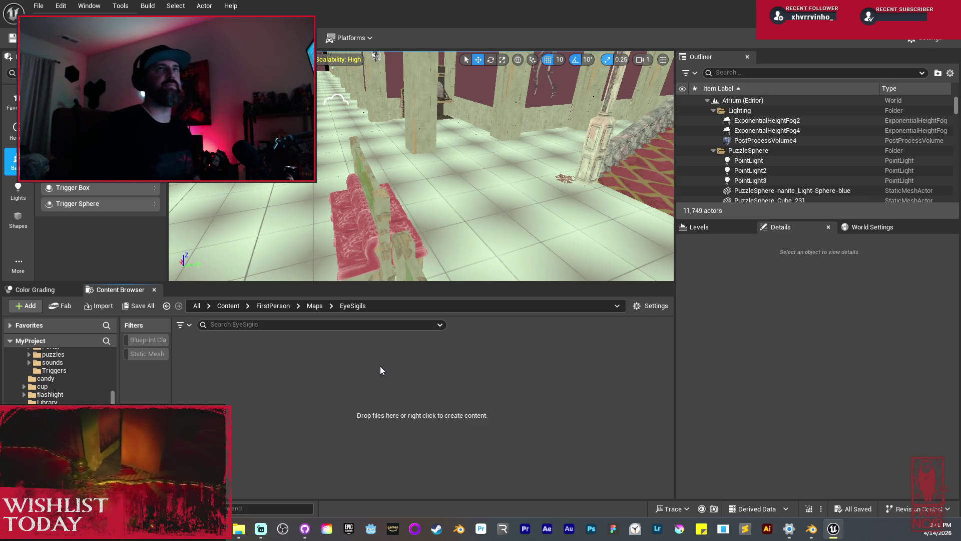
right_click(301, 380)
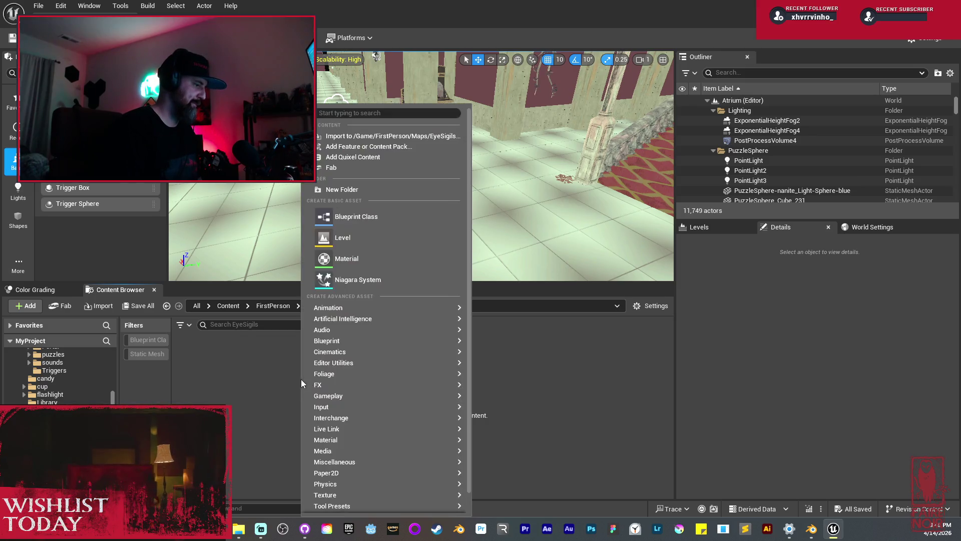
- Import Eye_Sigil_Small.fbx from the Cave/GameReady folder into EyeSigils
click(358, 138)
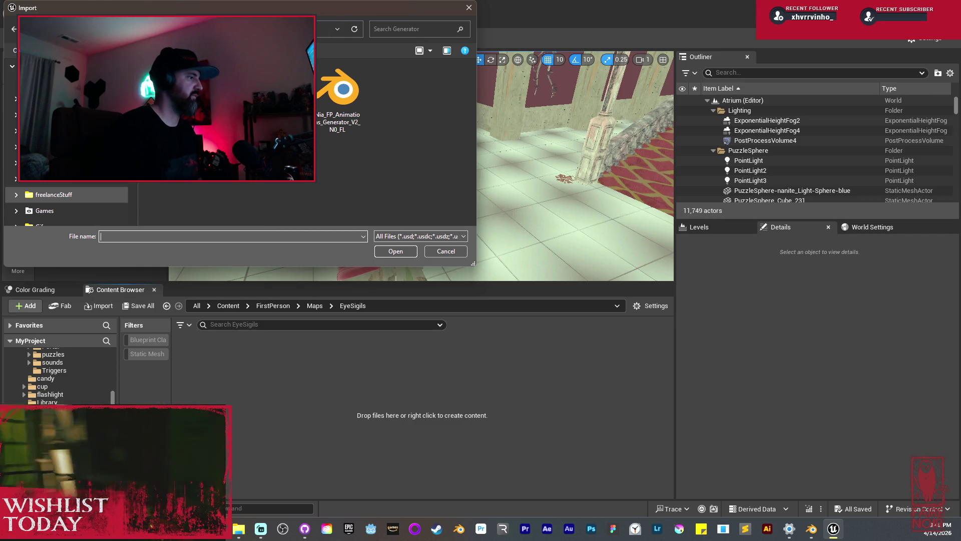
key(alt+Up)
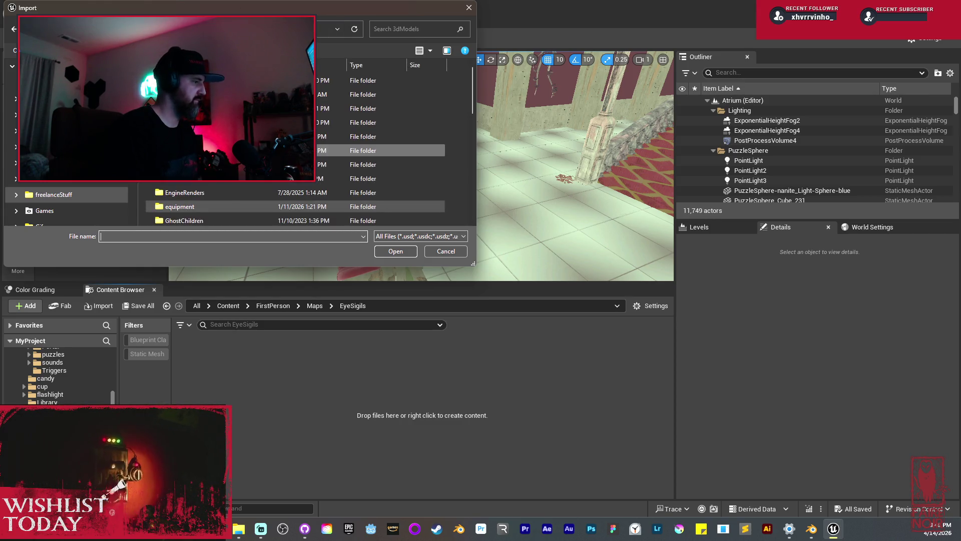
double_click(380, 136)
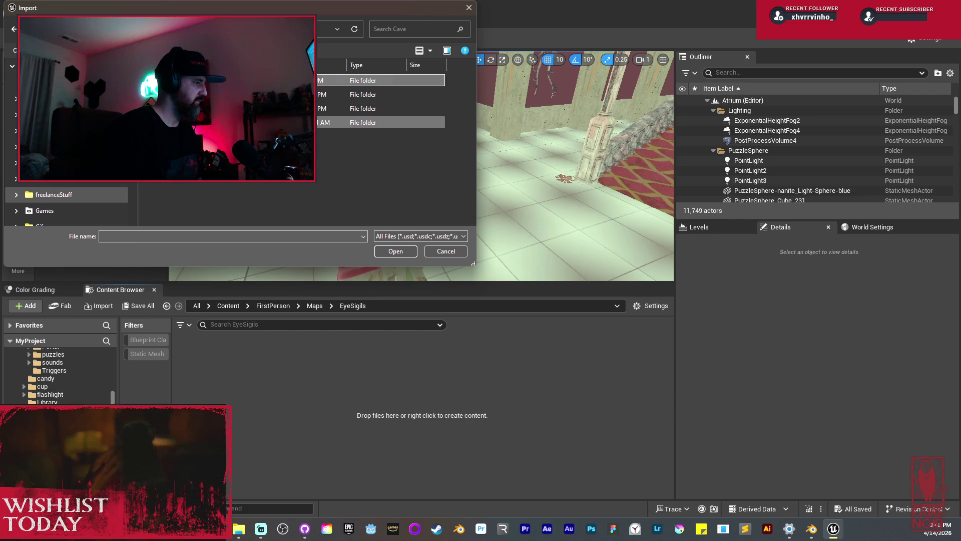
double_click(280, 122)
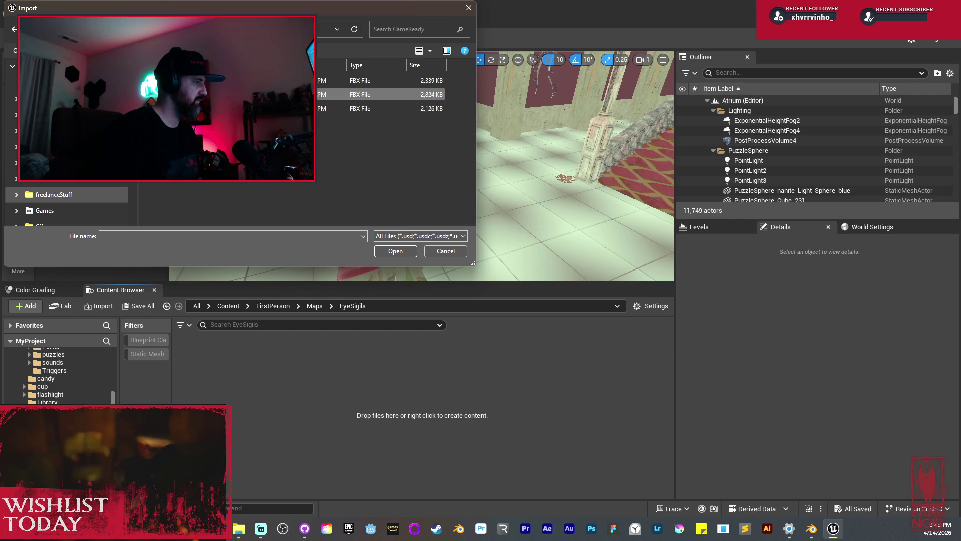
click(380, 108)
click(409, 250)
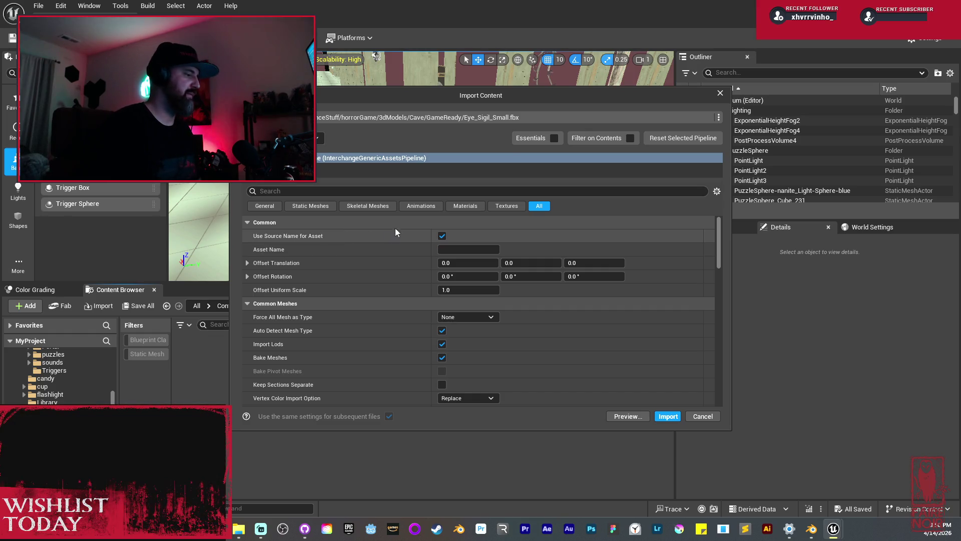
- Review the Materials, Textures, Animations, Skeletal Meshes, General and All import settings, then import
drag(720, 233, 716, 284)
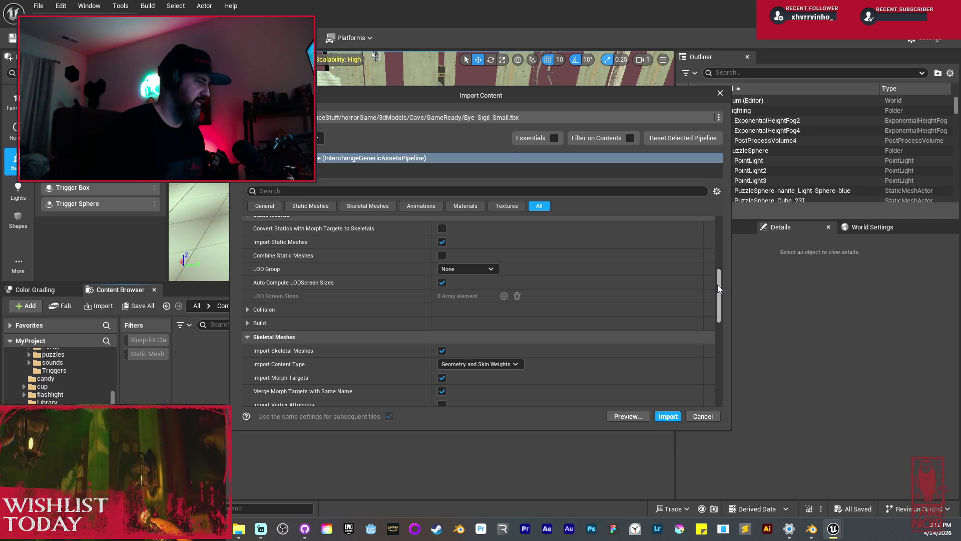
click(451, 207)
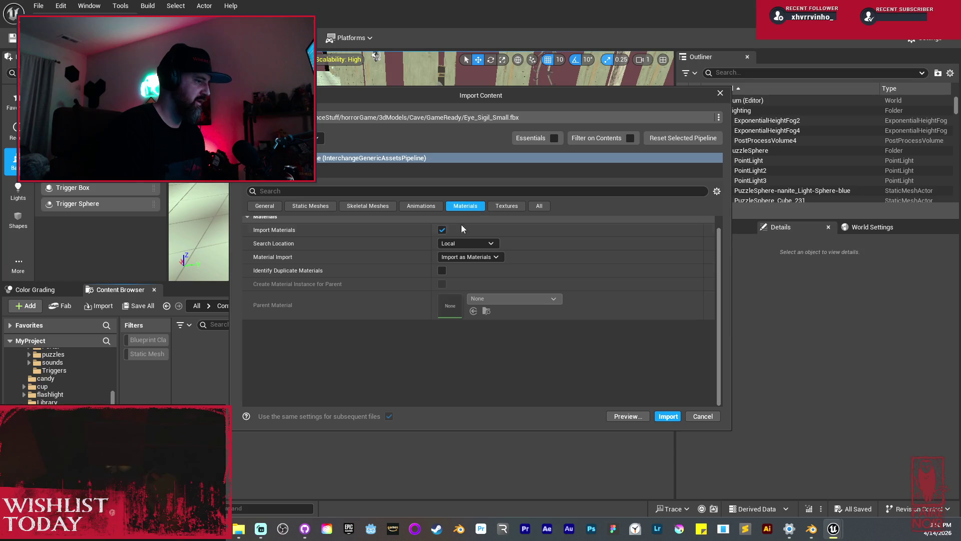
click(501, 207)
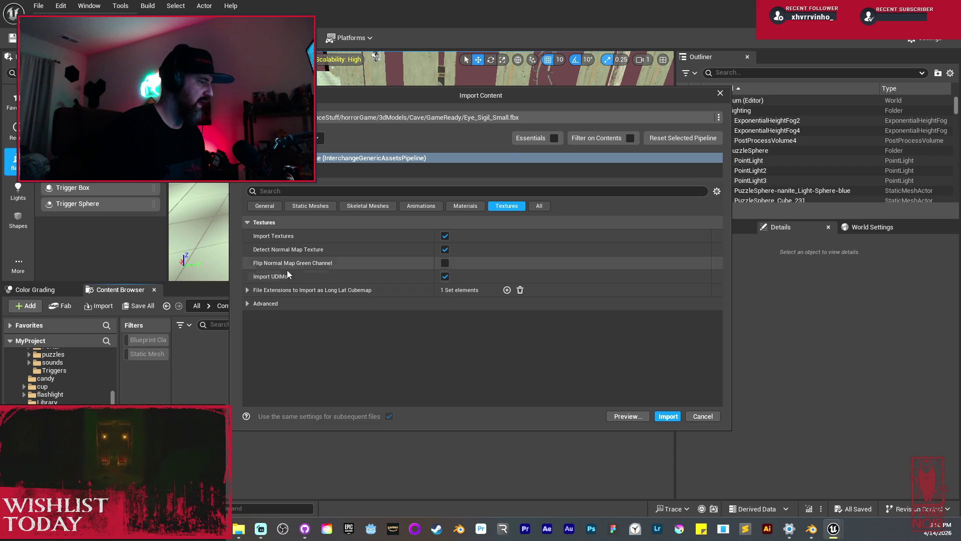
click(428, 208)
click(356, 211)
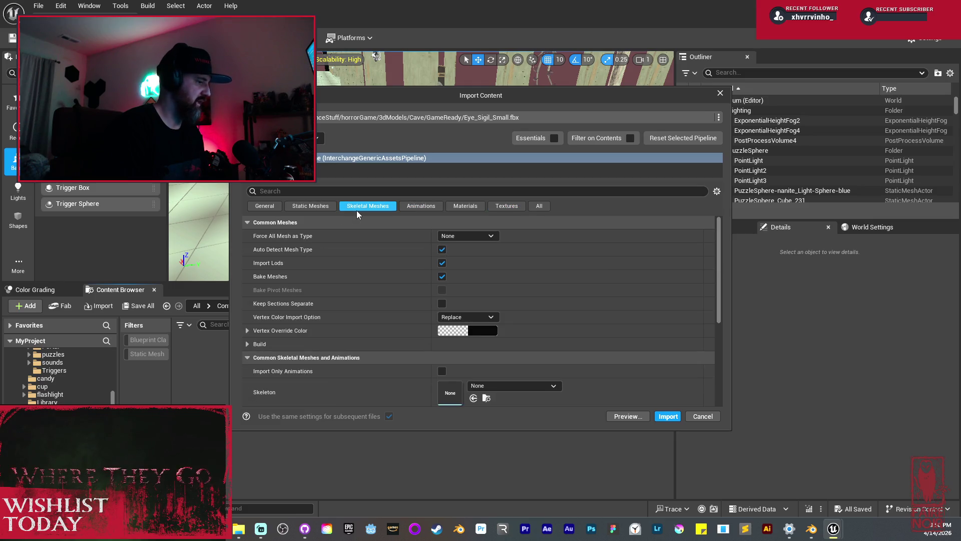
click(275, 205)
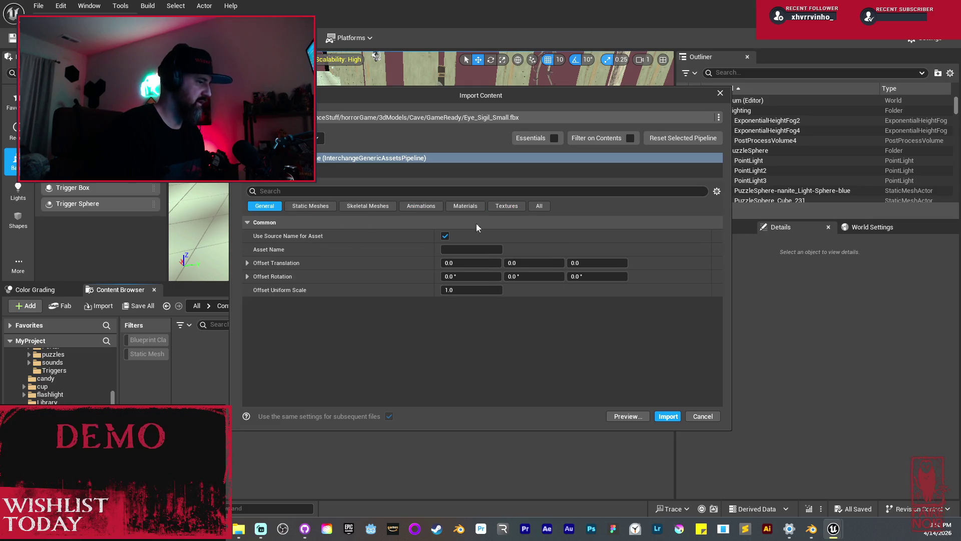
click(546, 208)
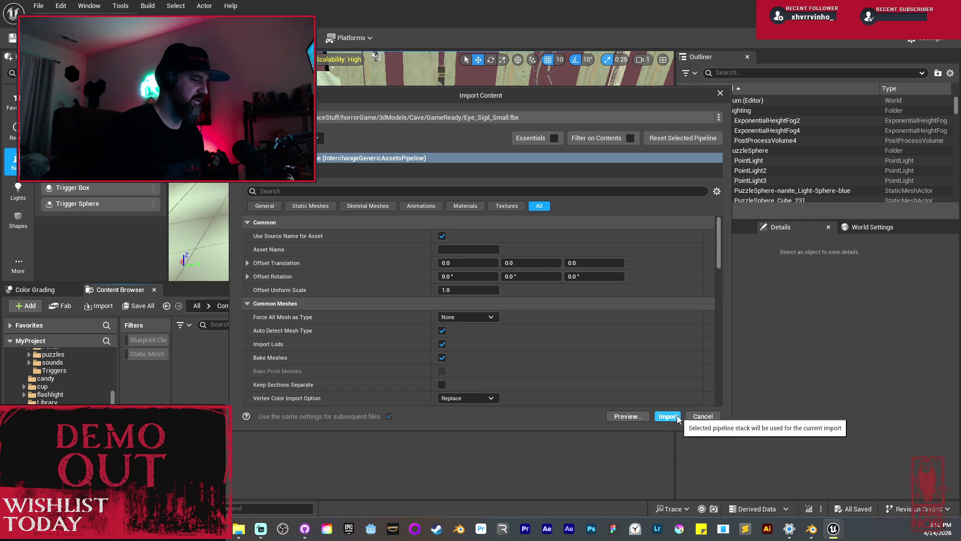
click(671, 416)
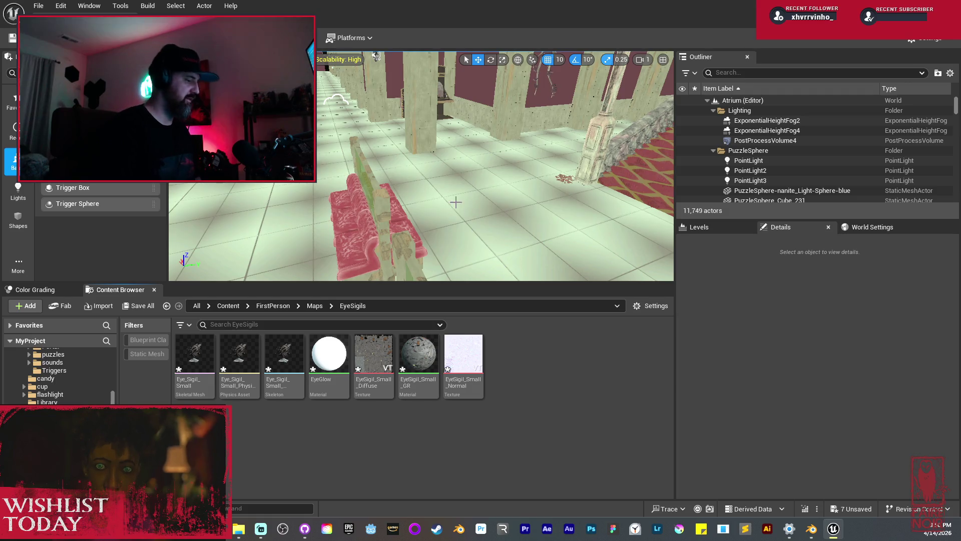
- Move the view forward and import EyeSigil_Small_MatMask from Explorer into the EyeSigils folder
drag(456, 202, 431, 180)
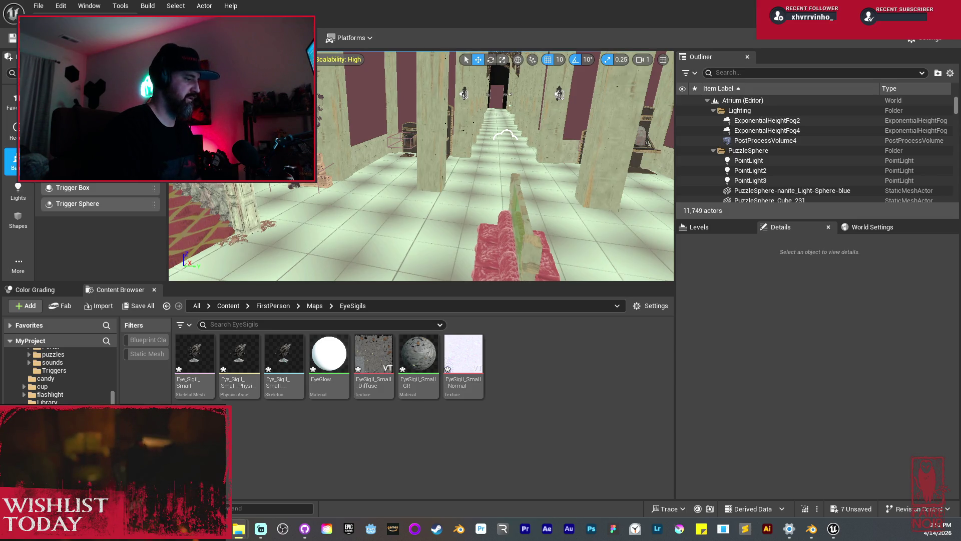
drag(548, 383, 550, 385)
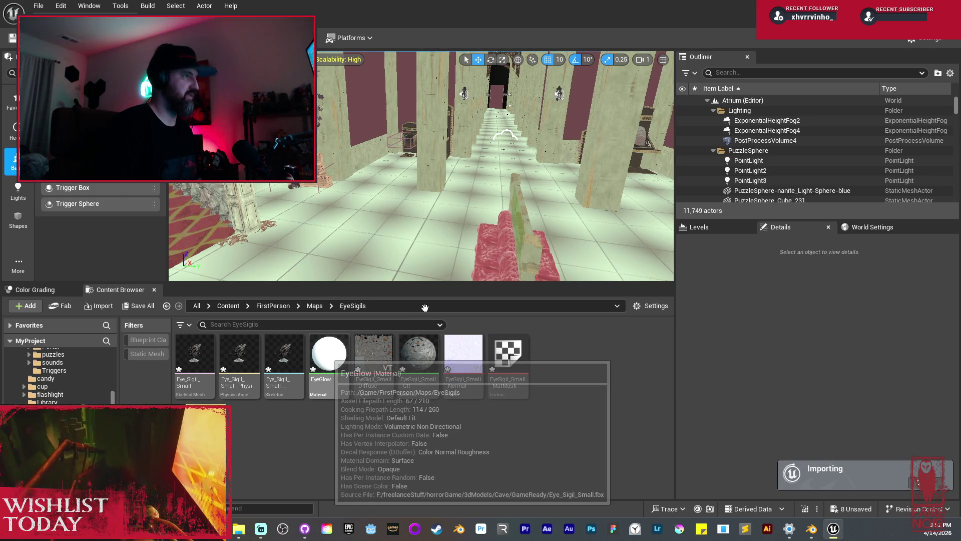
- Open the EyeGlow material in the Material Editor to look it over
double_click(326, 355)
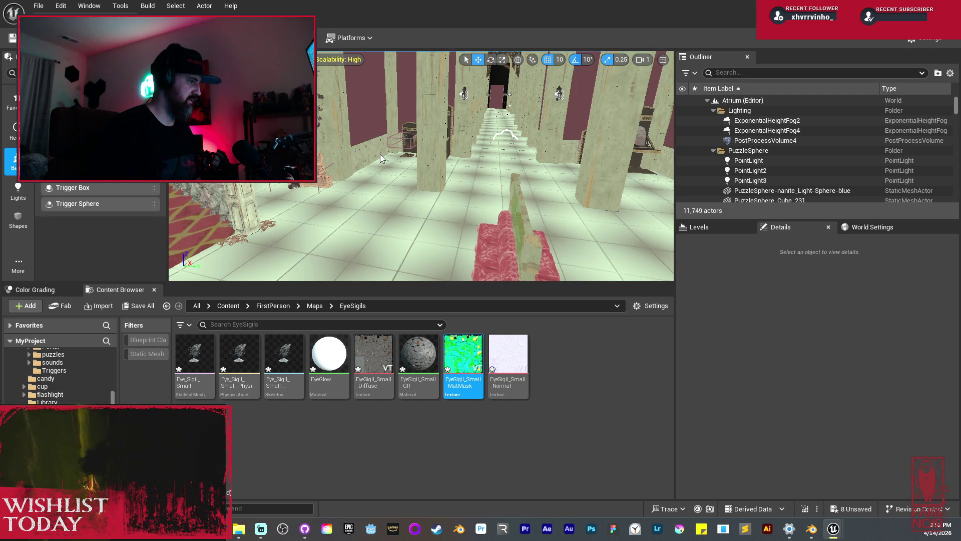
- Place Eye_Sigil_Small in the Atrium level at -21440, 5050, 1390 and orbit around it
mouse_move(195, 353)
mouse_down()
mouse_move(334, 223)
mouse_move(363, 235)
mouse_up()
key(f)
scroll(421, 165, up, 5)
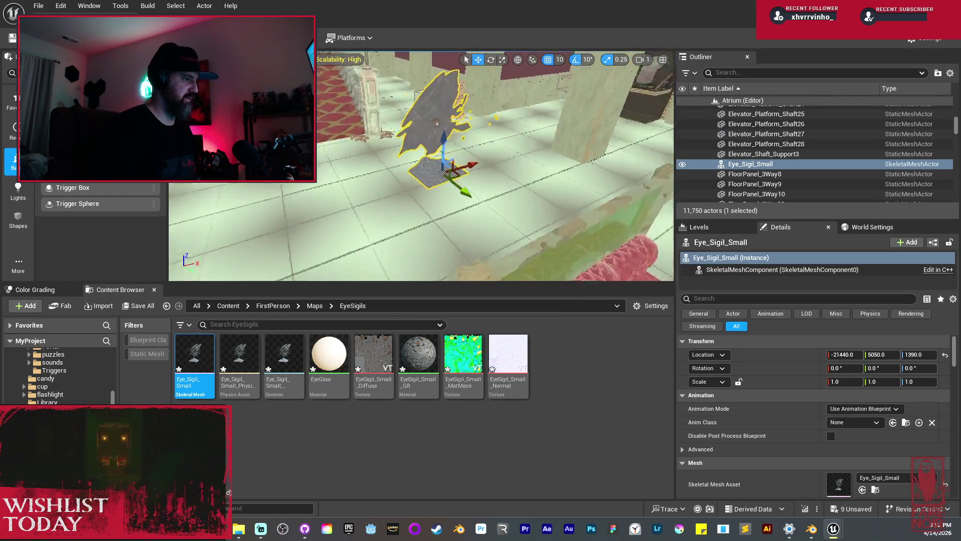
drag(420, 166, 490, 180)
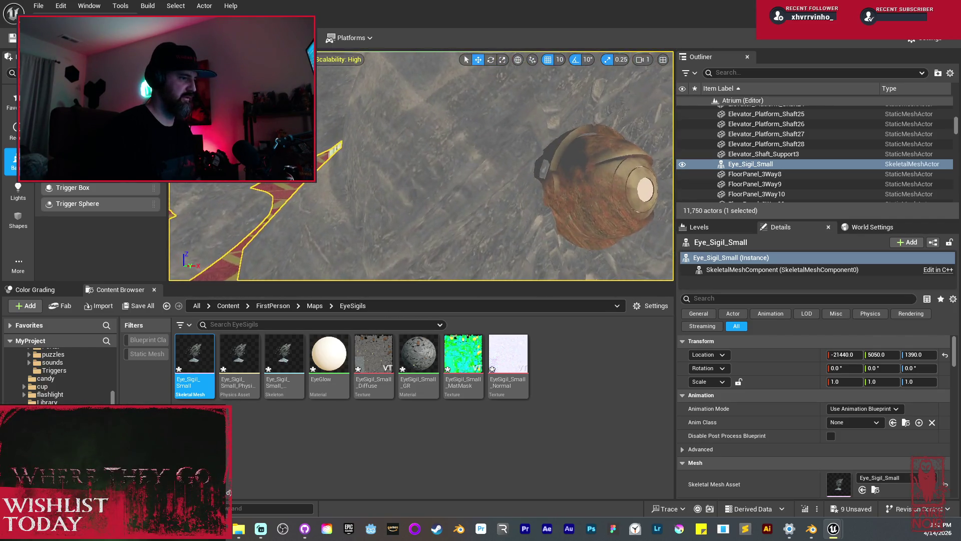
scroll(422, 162, down, 5)
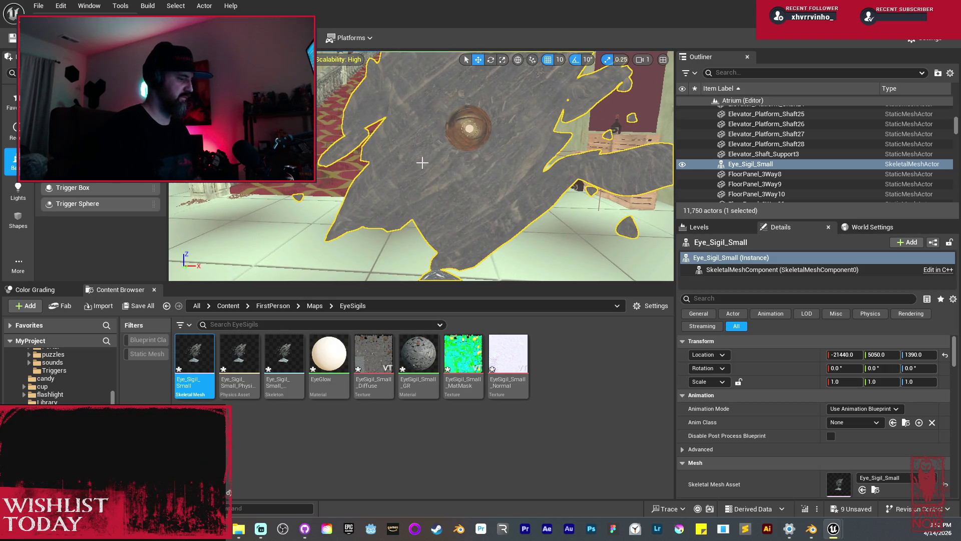
drag(470, 161, 461, 133)
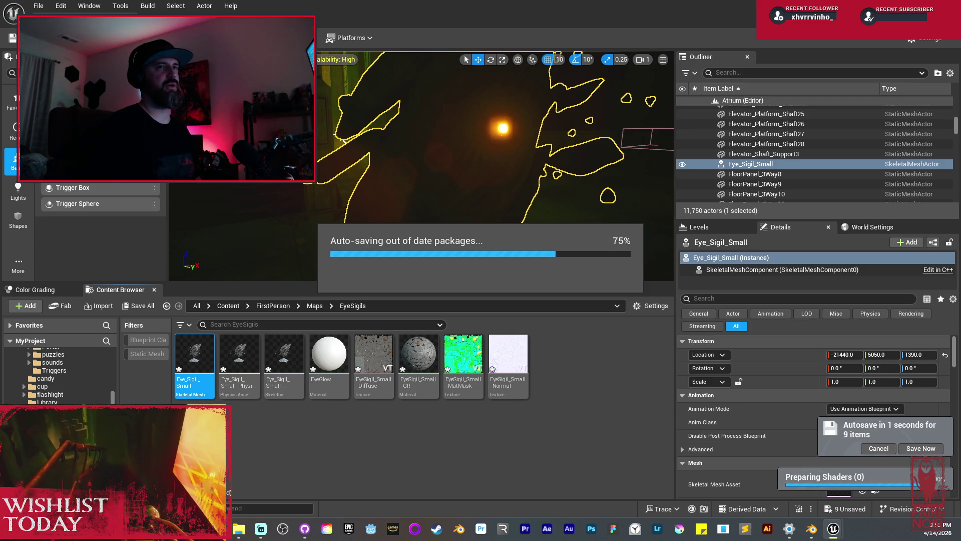
- Turn the view around the dark room to centre the glowing light and the sigil
drag(467, 161, 575, 166)
drag(501, 165, 346, 166)
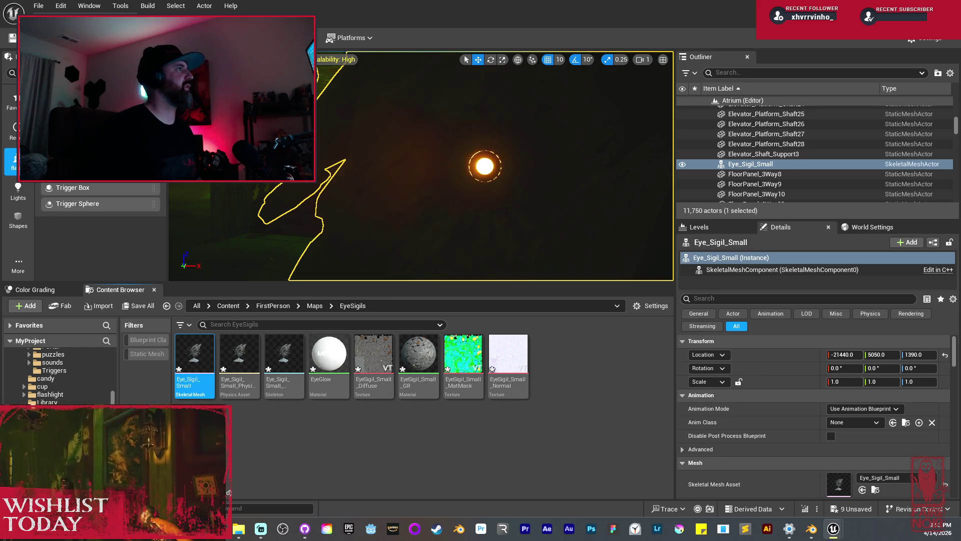
mouse_move(451, 160)
mouse_down()
mouse_move(581, 159)
mouse_move(402, 168)
mouse_up()
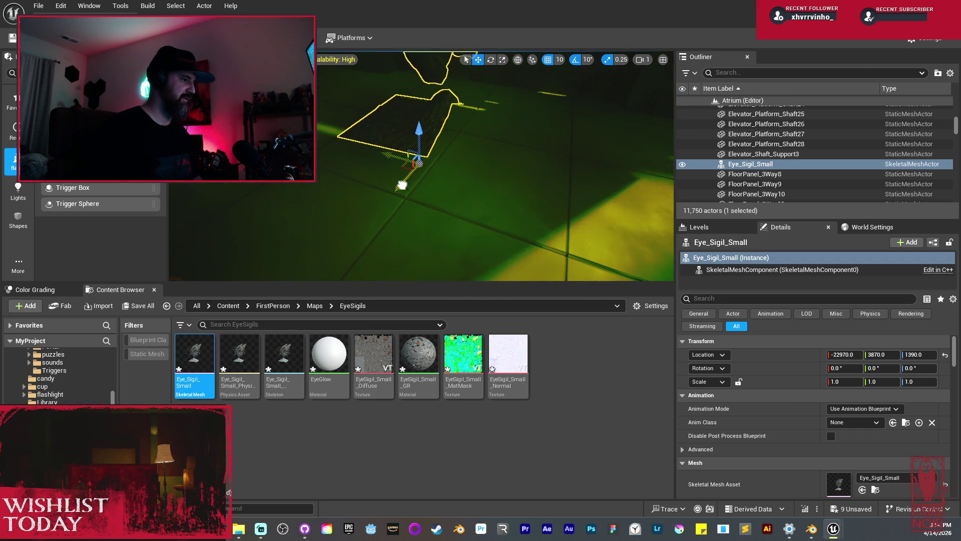
- Rotate the sigil to about -90° yaw and shift it along X toward the wall
key(e)
mouse_move(448, 249)
mouse_down()
mouse_move(436, 263)
mouse_move(466, 270)
mouse_move(496, 262)
mouse_up()
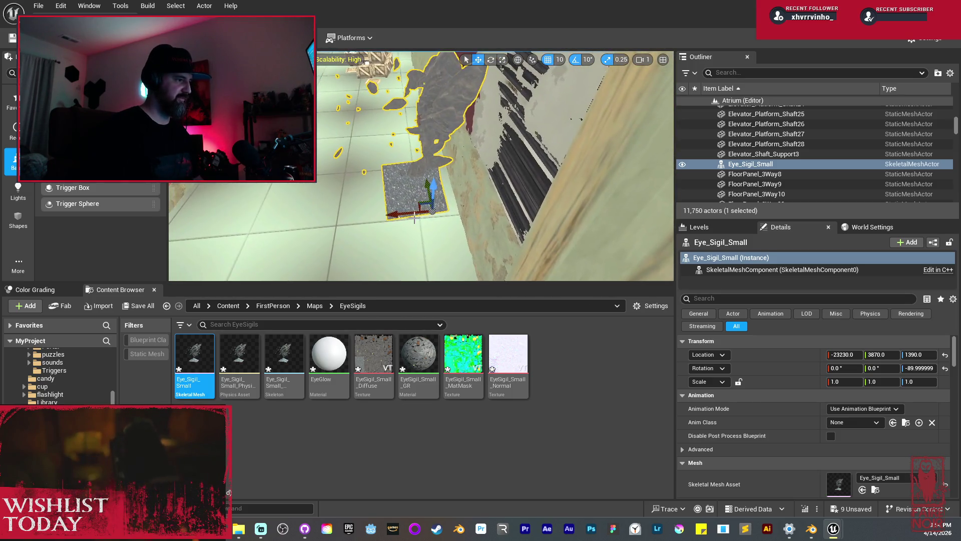
drag(453, 203, 420, 235)
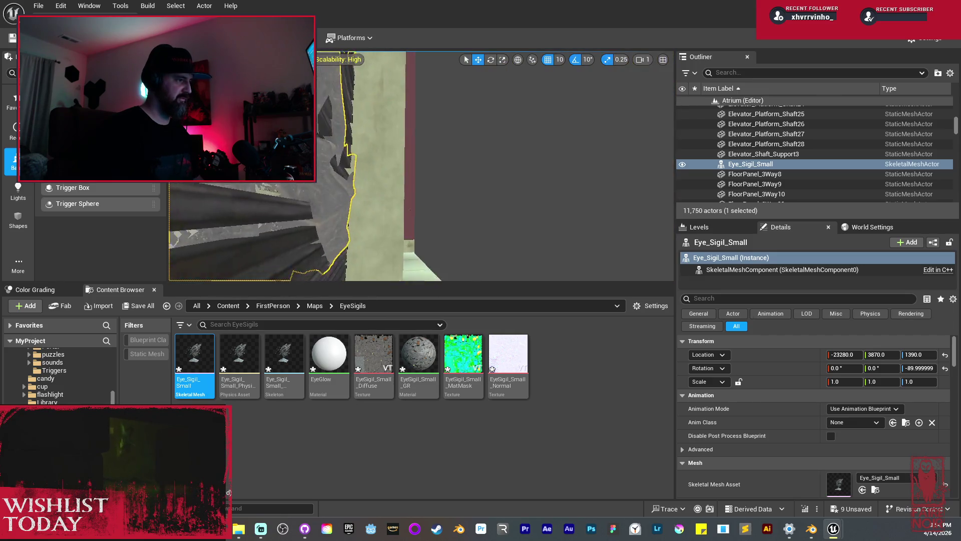
scroll(421, 166, down, 1)
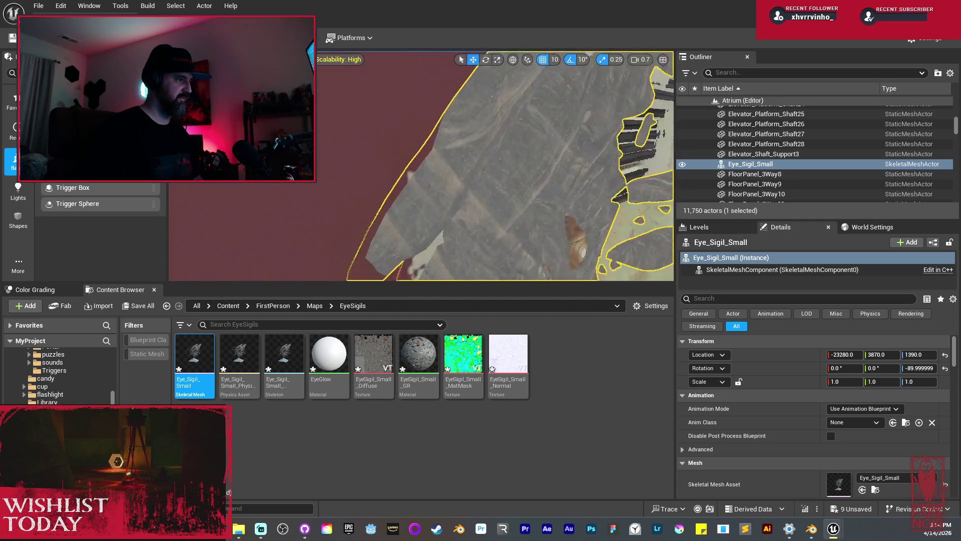
key(f)
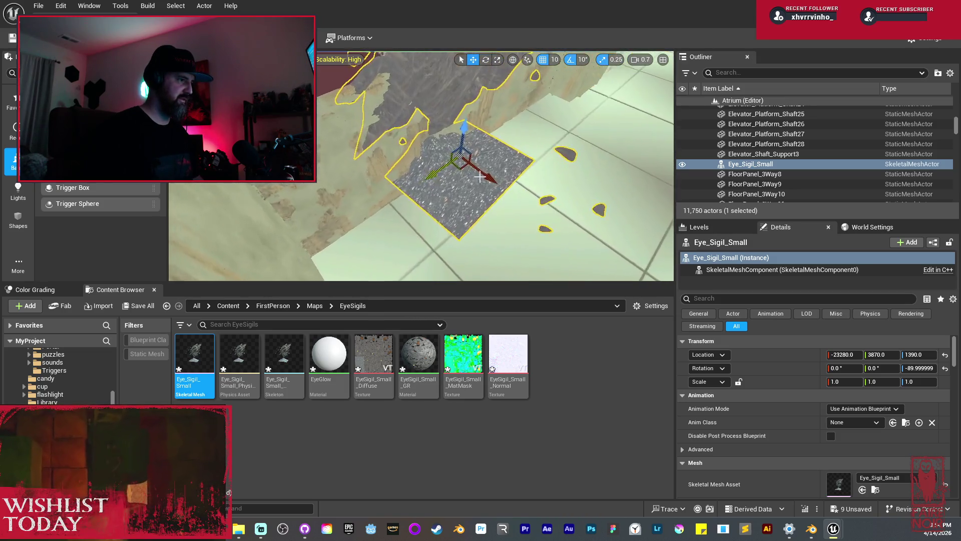
- Turn off grid and rotation snapping and nudge the sigil to X -23275.737
click(546, 63)
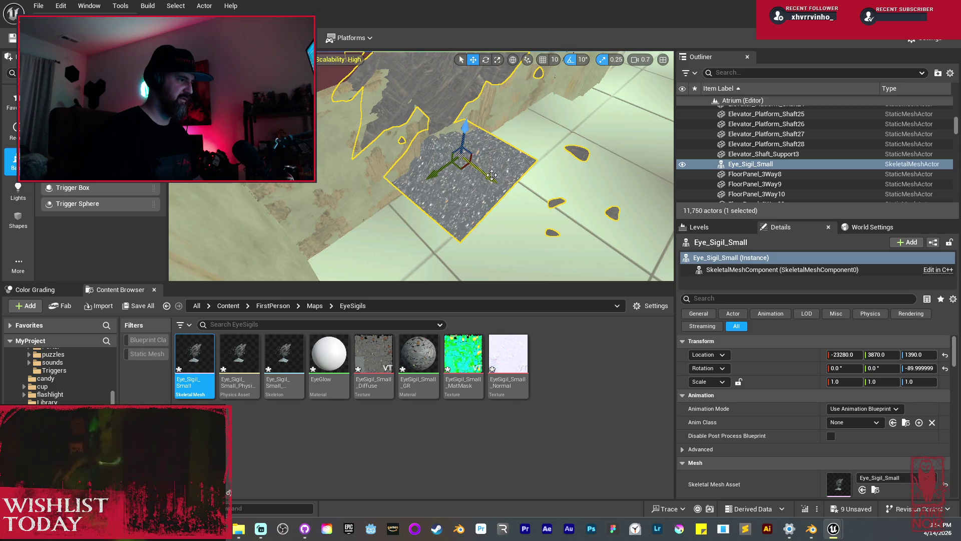
drag(491, 180, 493, 181)
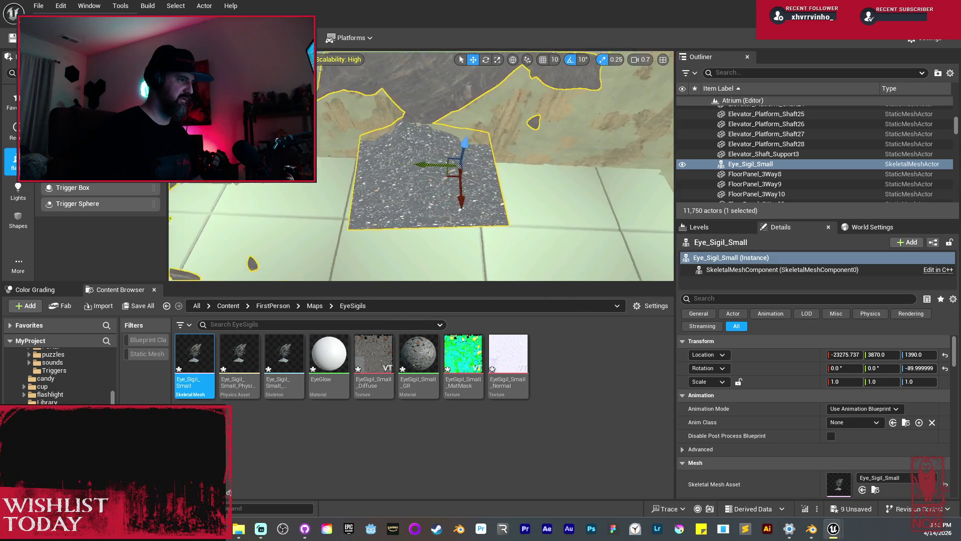
key(e)
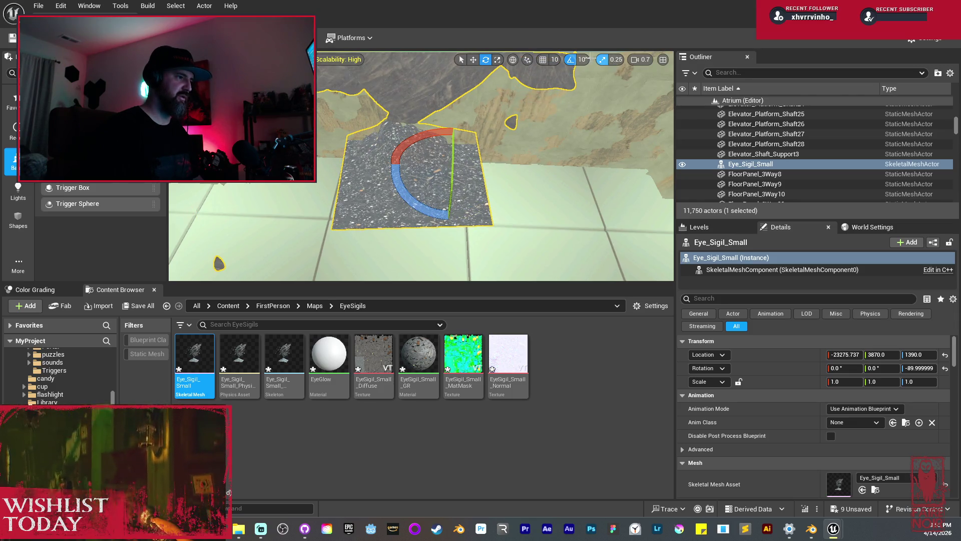
click(570, 59)
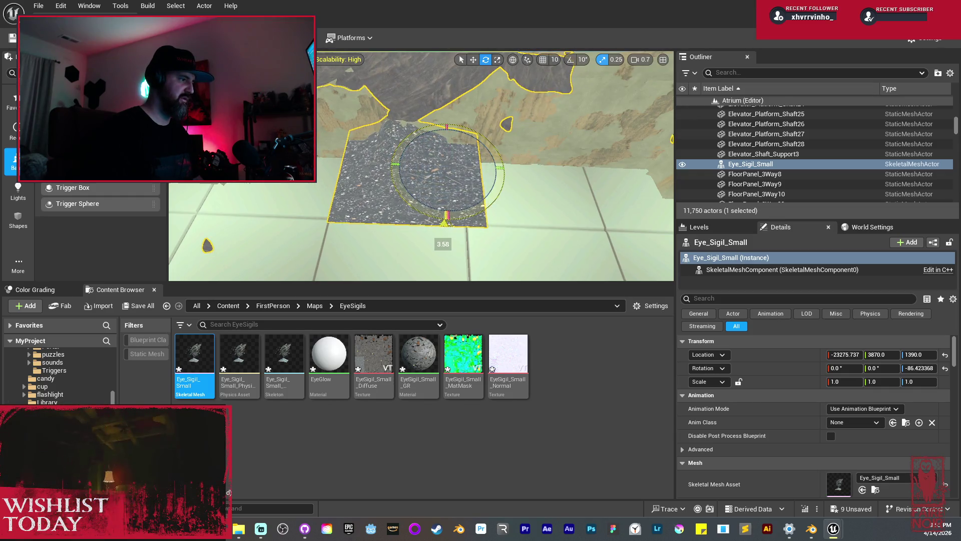
click(582, 59)
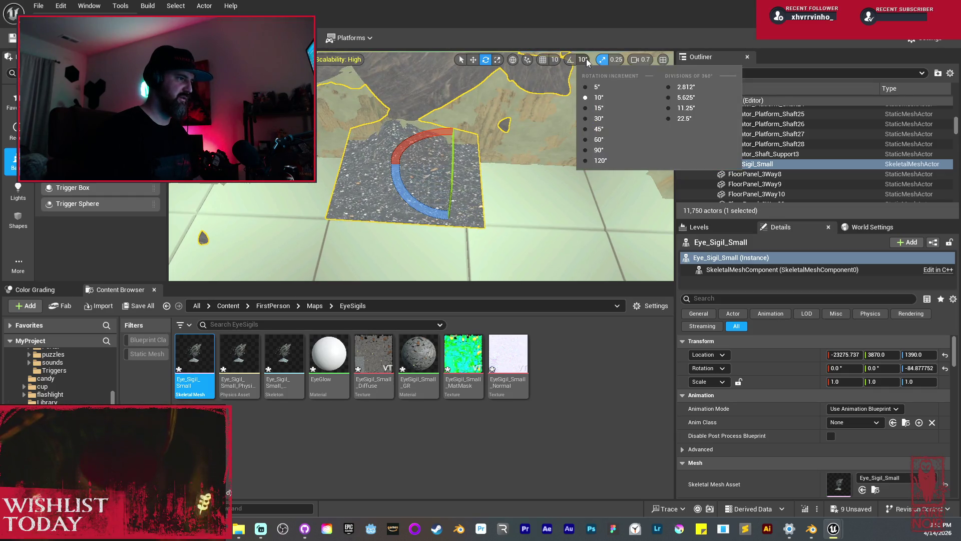
- With 5° rotation snap, turn the sigil to about -86° yaw and lower it to Z 1360.39
click(597, 86)
mouse_move(396, 165)
mouse_down()
mouse_move(438, 238)
mouse_move(420, 230)
mouse_up()
key(w)
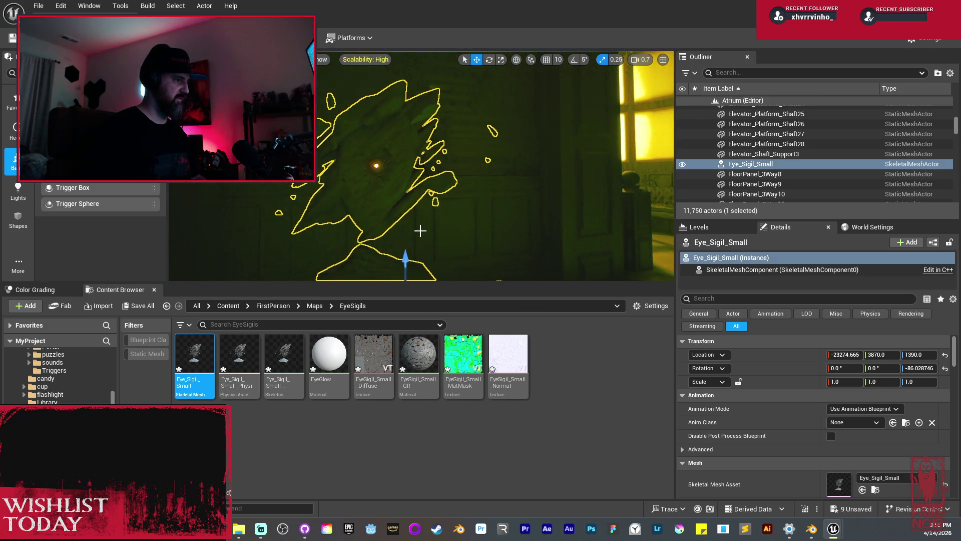
drag(420, 231, 436, 198)
key(g)
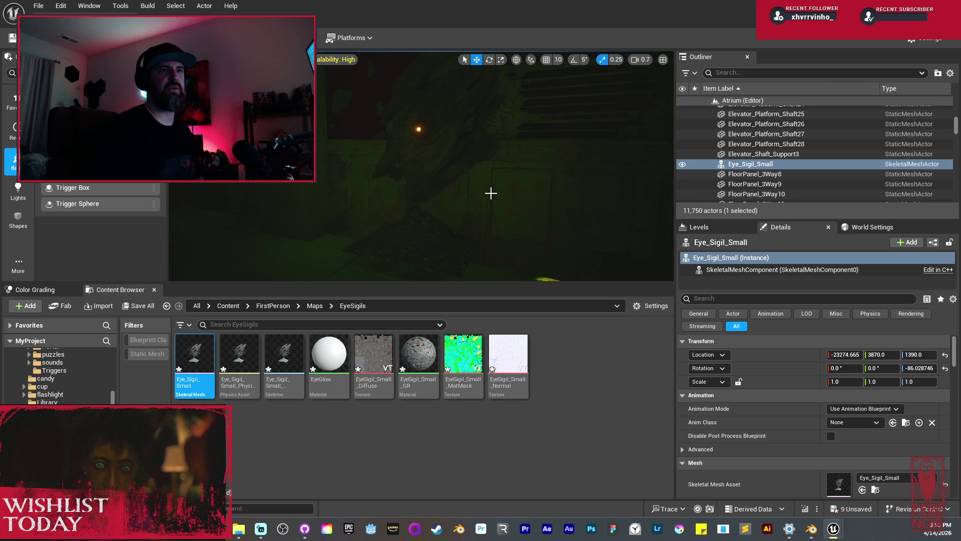
mouse_move(461, 174)
mouse_down()
mouse_move(468, 210)
mouse_move(481, 205)
mouse_move(464, 213)
mouse_move(461, 151)
mouse_move(490, 170)
mouse_move(491, 153)
mouse_move(469, 155)
mouse_up()
- Open the EyeSigil_Small_Normal texture for editing
click(429, 359)
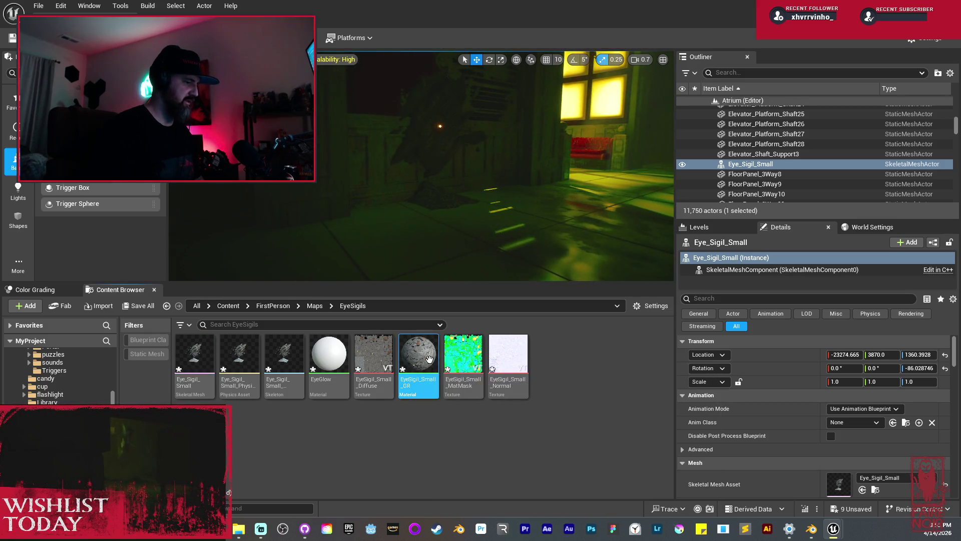
click(380, 346)
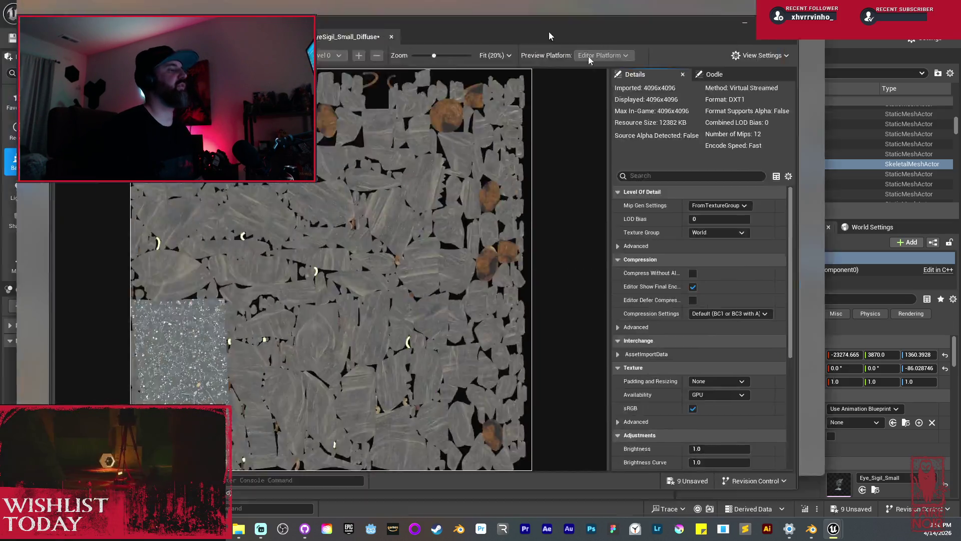
mouse_move(548, 31)
mouse_down()
mouse_move(611, 29)
mouse_move(3, 29)
mouse_up()
click(508, 360)
double_click(507, 360)
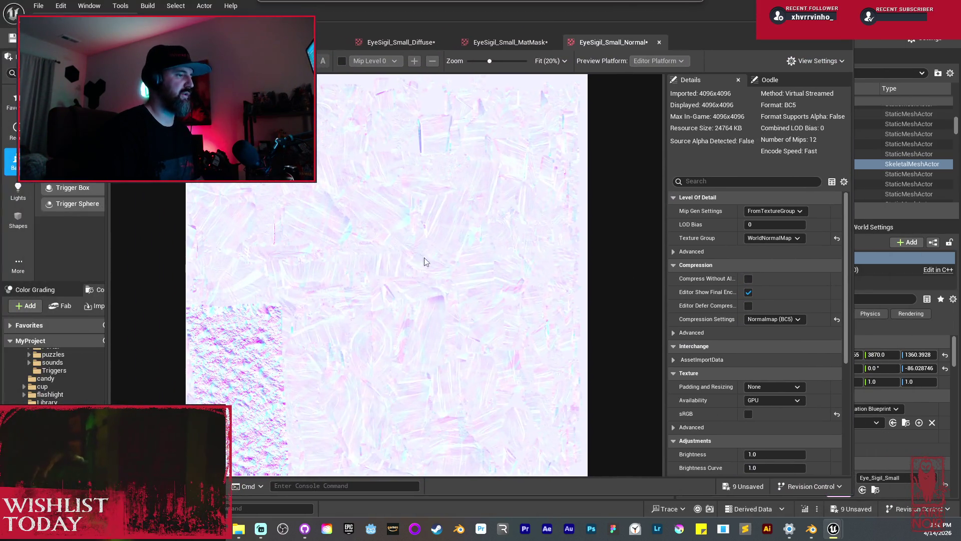
- Set EyeSigil_Small_Diffuse to Pad to Power Of Two with a 2048 maximum texture size
click(387, 43)
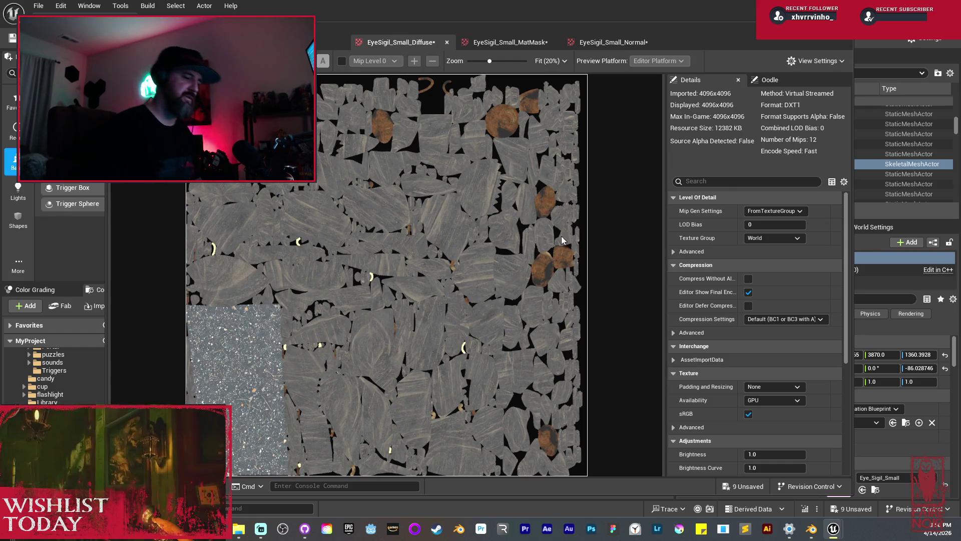
click(790, 387)
click(784, 405)
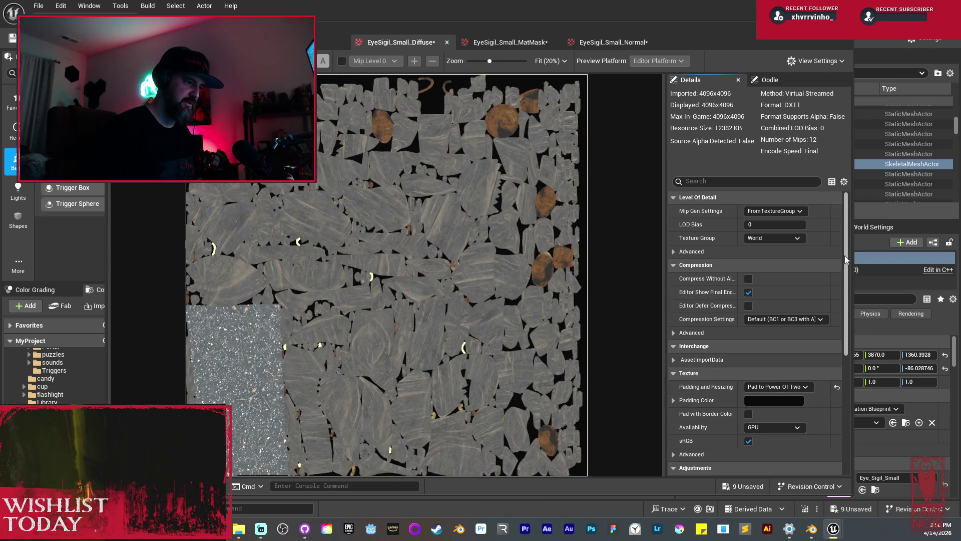
click(711, 332)
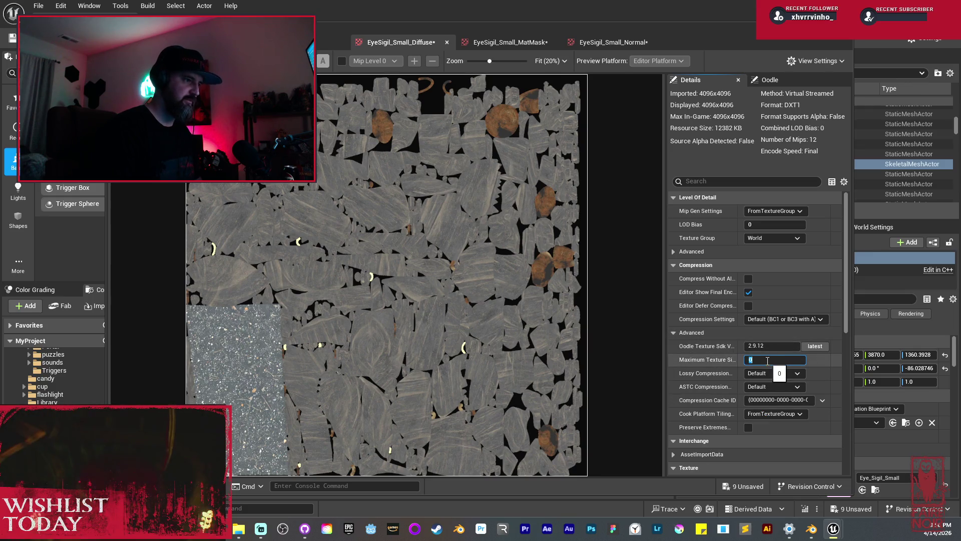
text(2048)
key(Return)
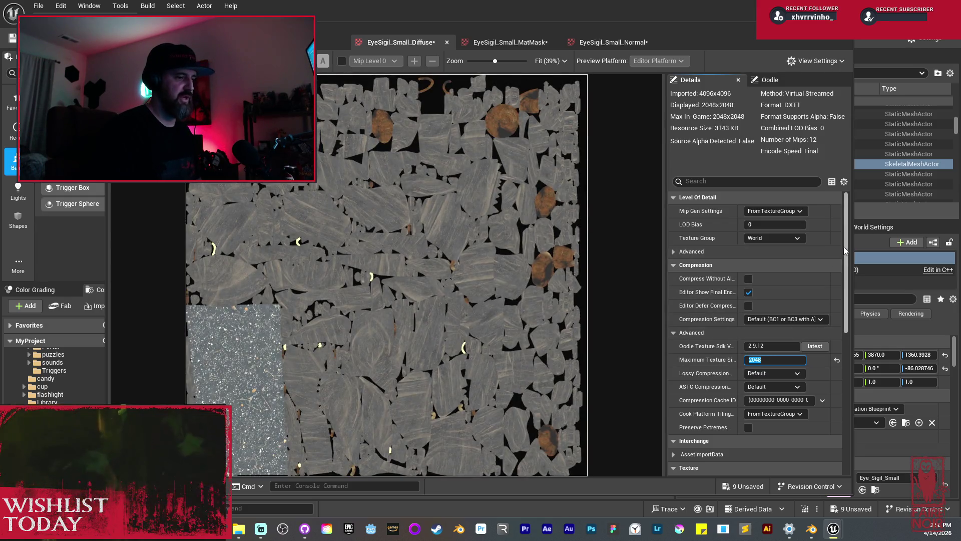
mouse_move(846, 247)
mouse_down()
mouse_move(842, 281)
mouse_move(843, 257)
mouse_up()
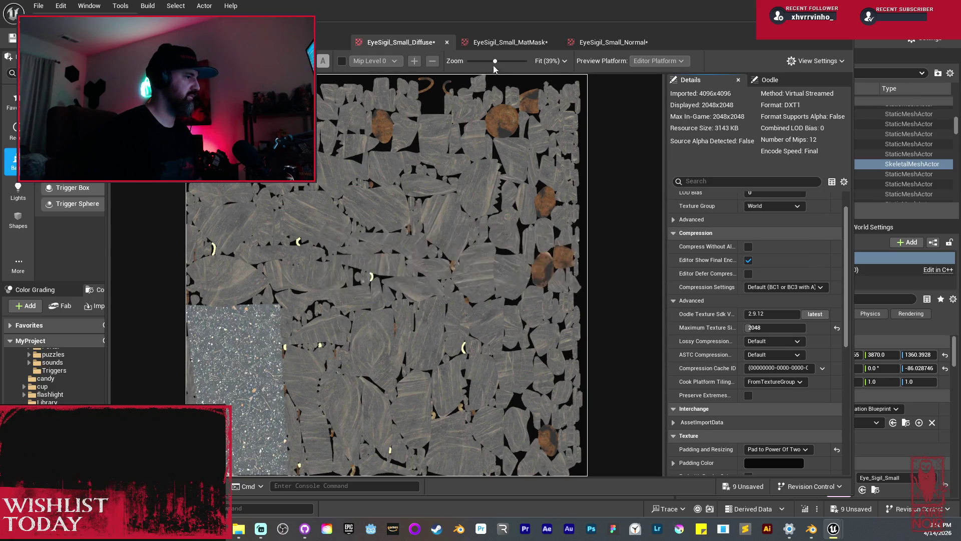
click(505, 42)
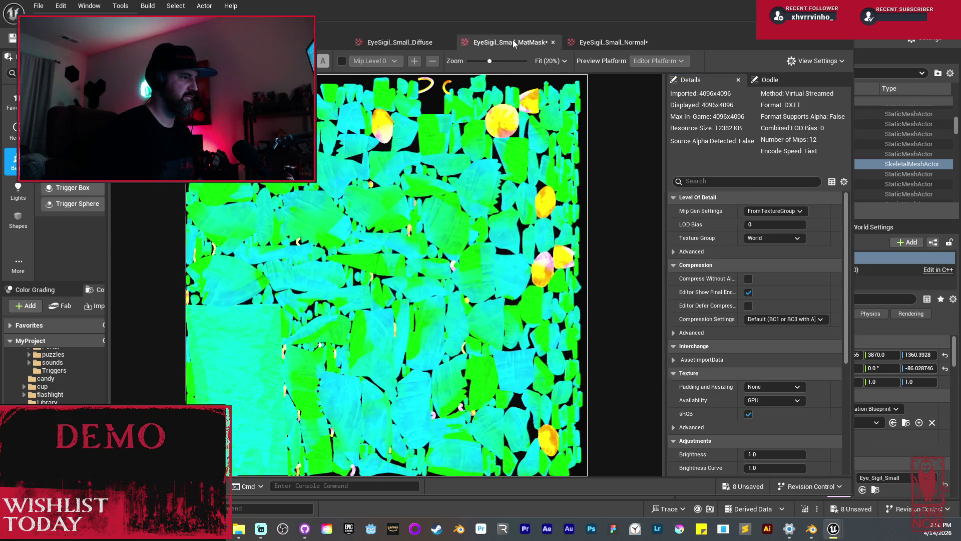
- Set the MatMask texture to Pad to Power Of Two with a 2048 maximum texture size
click(795, 400)
click(779, 416)
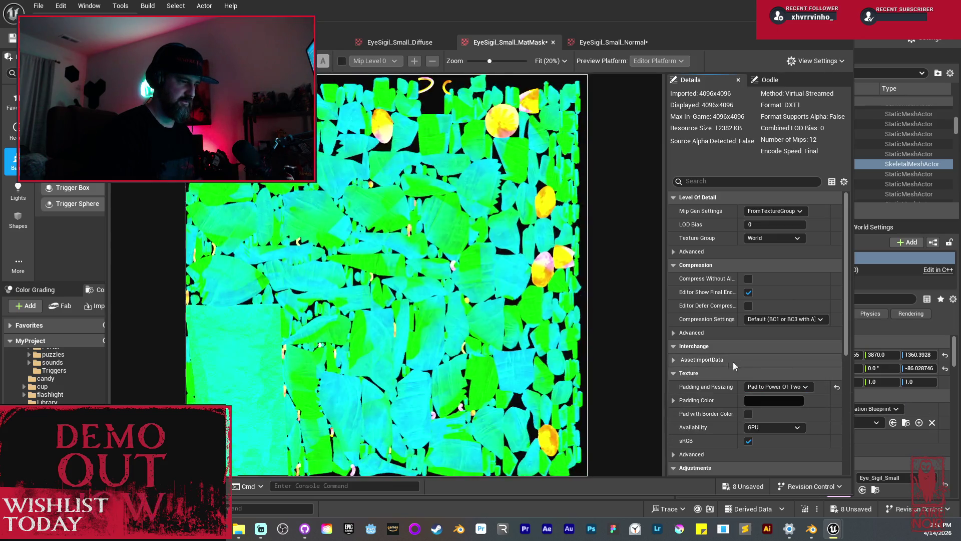
click(692, 332)
click(764, 360)
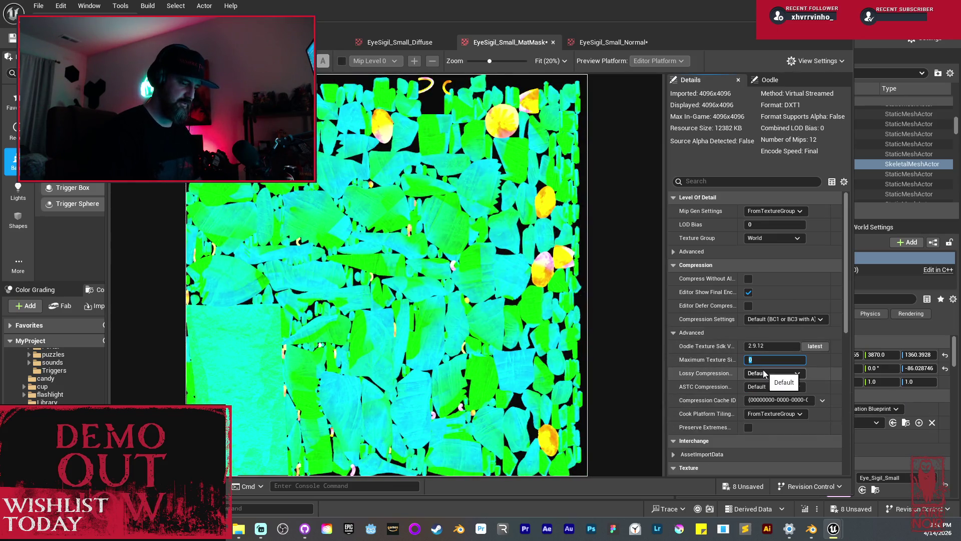
text(2048)
key(Return)
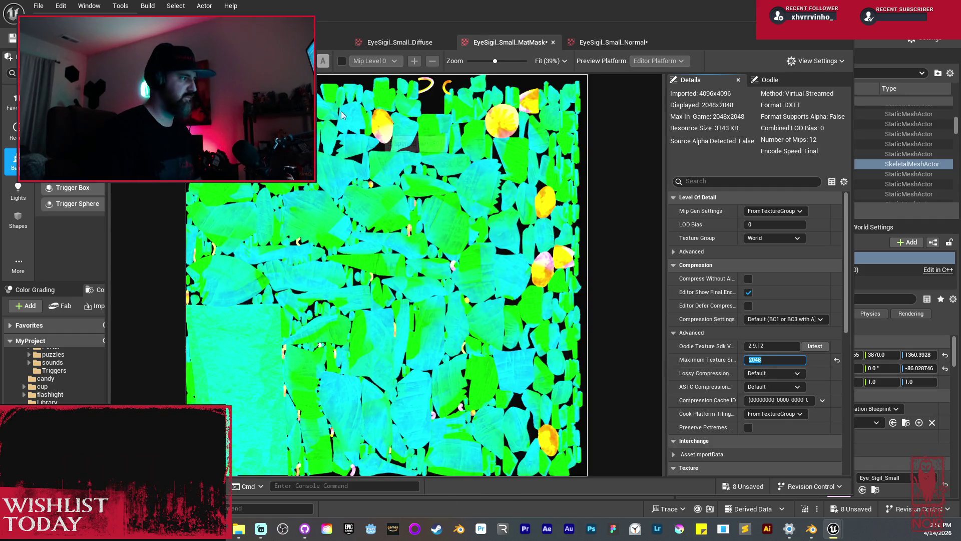
- Give the Normal texture Pad to Power Of Two and a 2048 cap, then save it
click(606, 42)
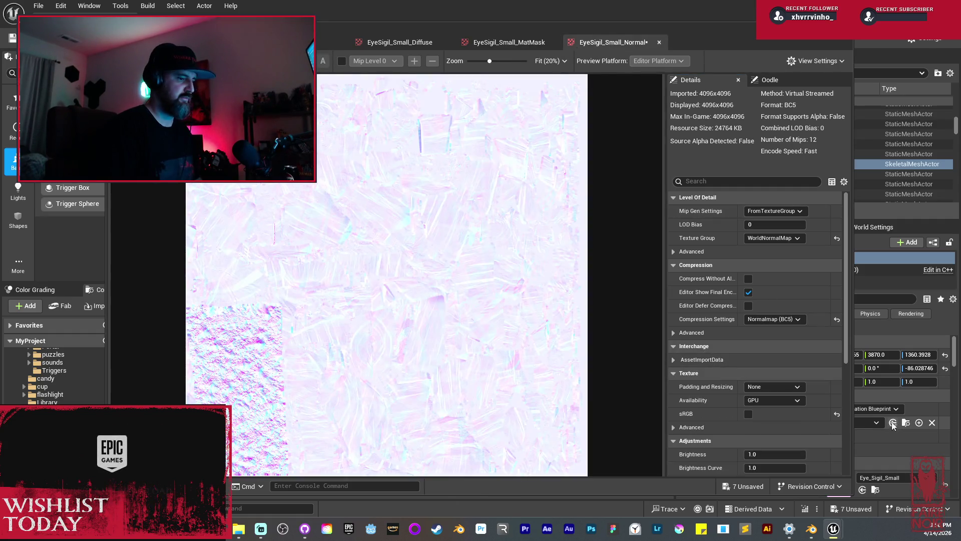
click(780, 387)
click(768, 406)
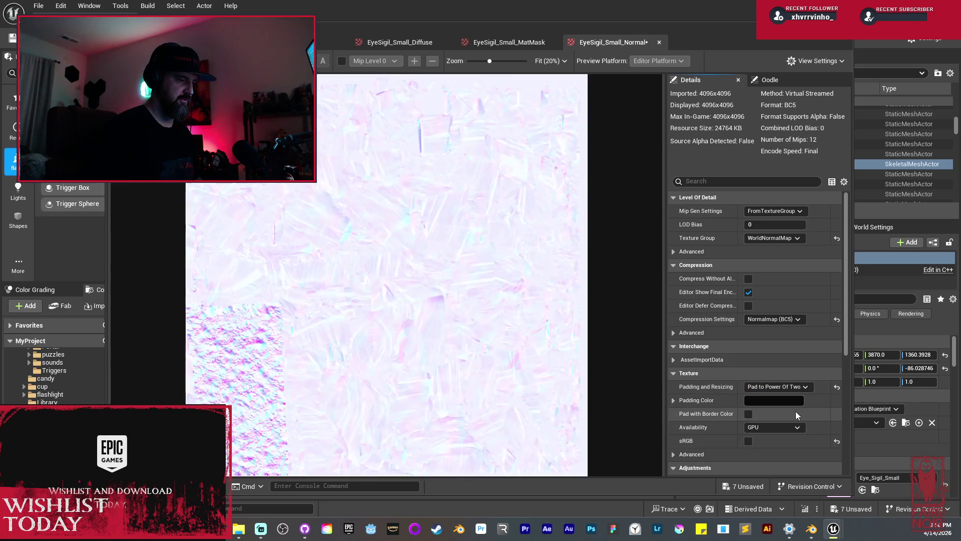
click(691, 332)
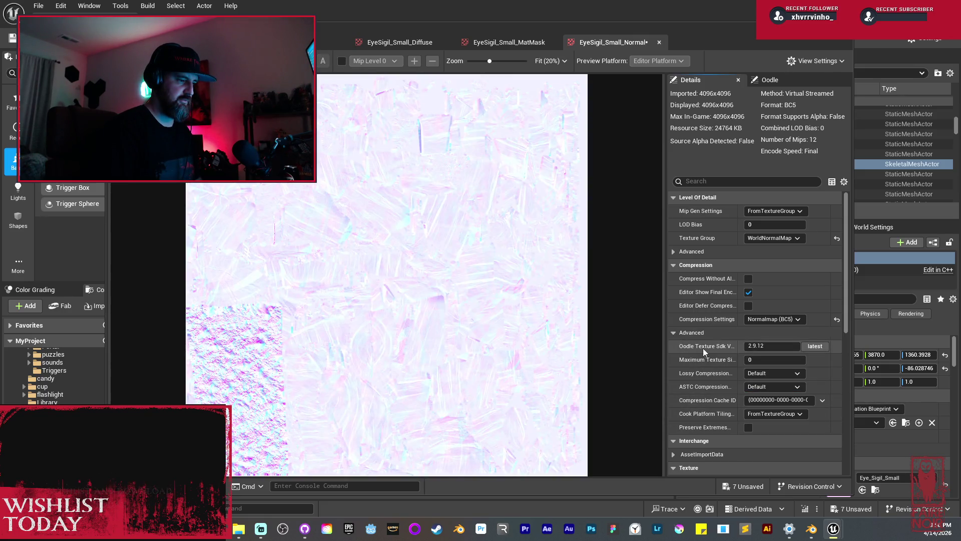
text(2048)
key(Return)
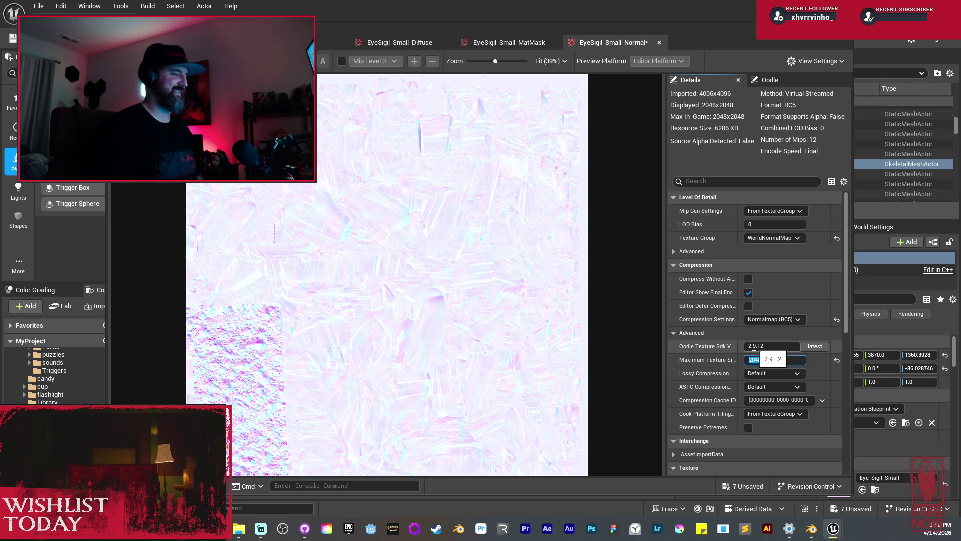
key(ctrl+s)
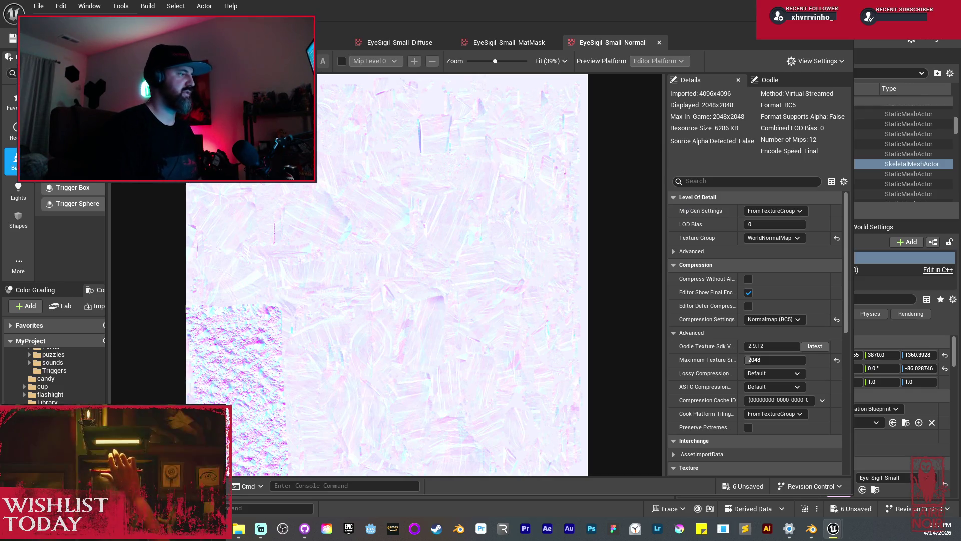
click(333, 42)
- Delete all expression nodes feeding the EyeSigil_Small_GR material output
scroll(476, 296, down, 2)
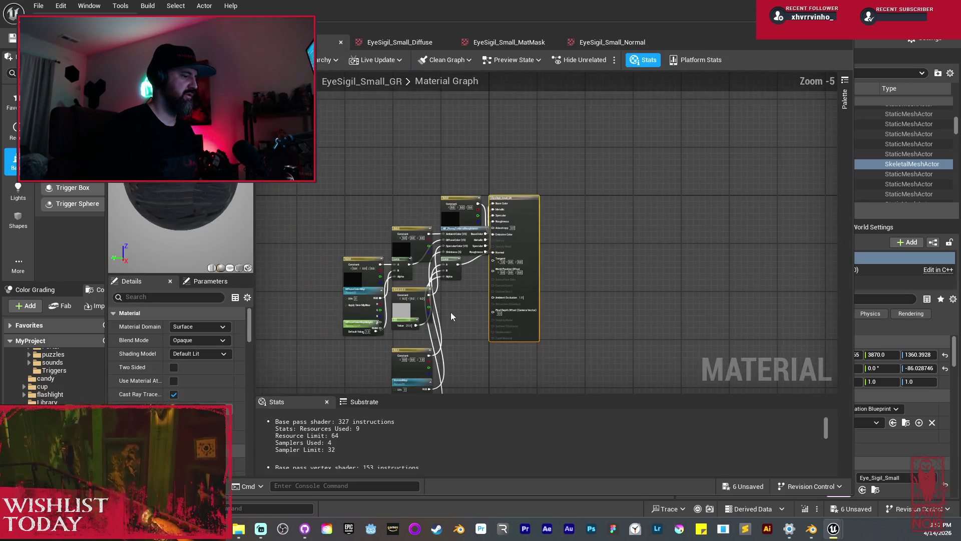
scroll(449, 314, down, 1)
drag(346, 137, 494, 369)
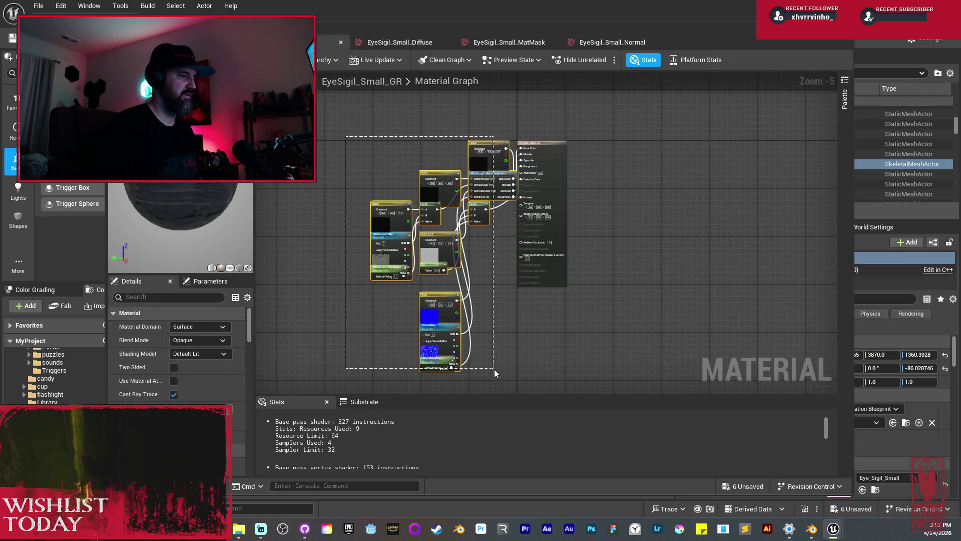
key(Delete)
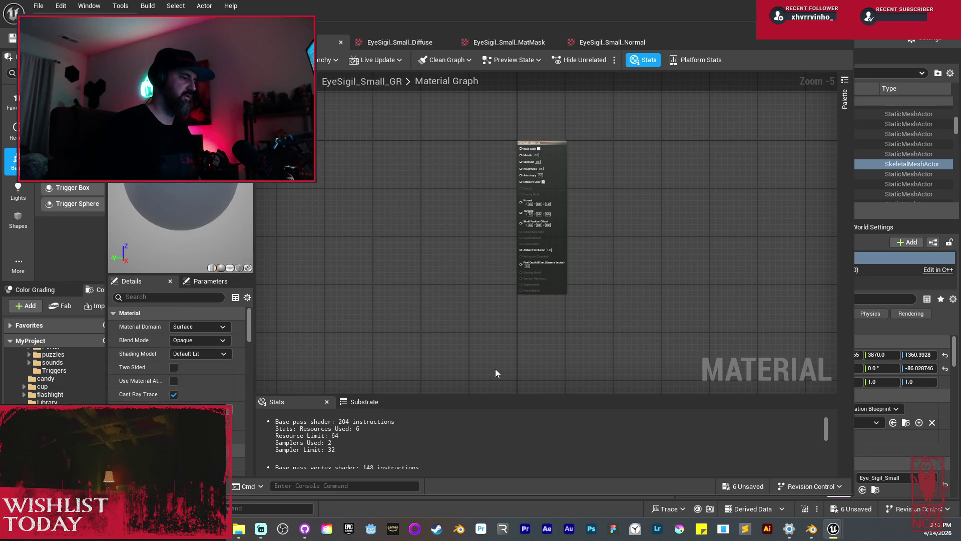
- Select the MatMask and Diffuse textures together in the EyeSigils folder
click(455, 30)
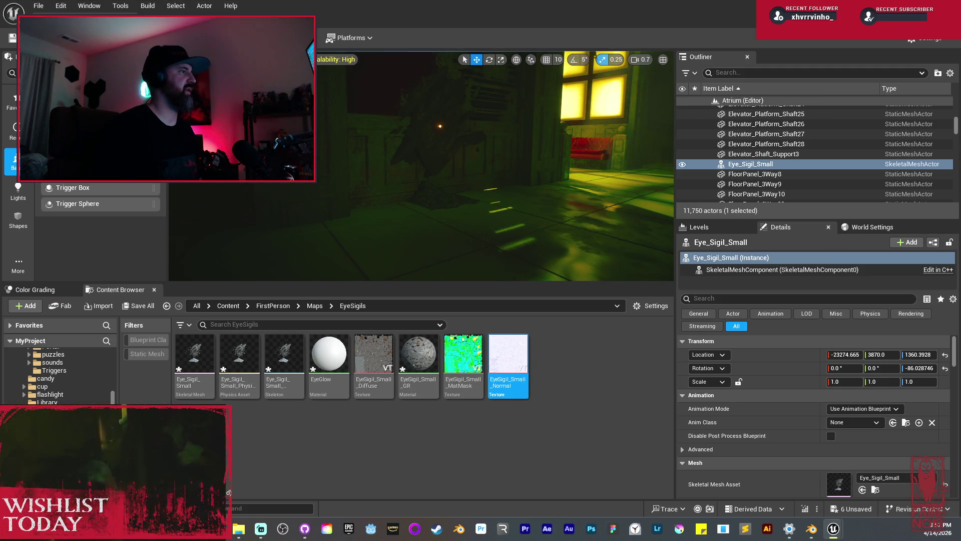
ctrl+click(471, 361)
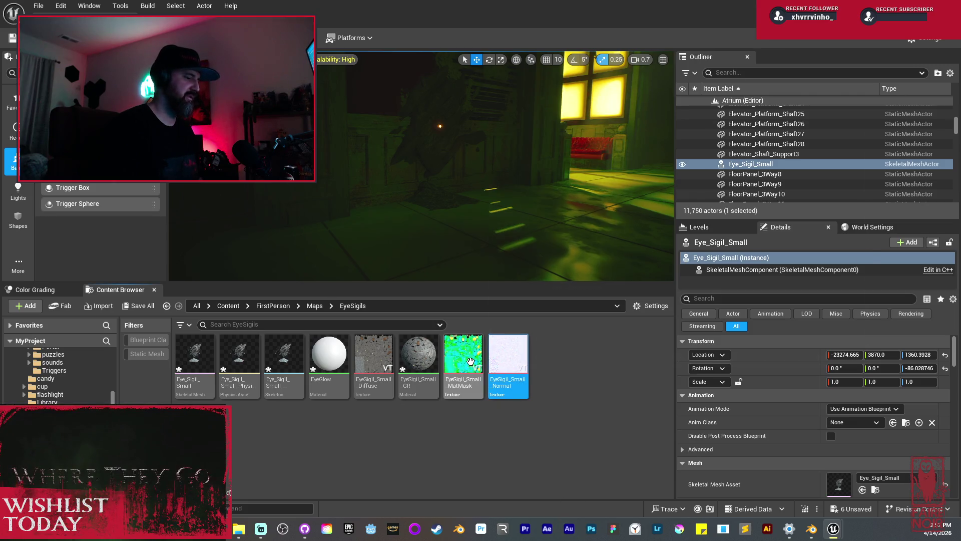
ctrl+click(385, 367)
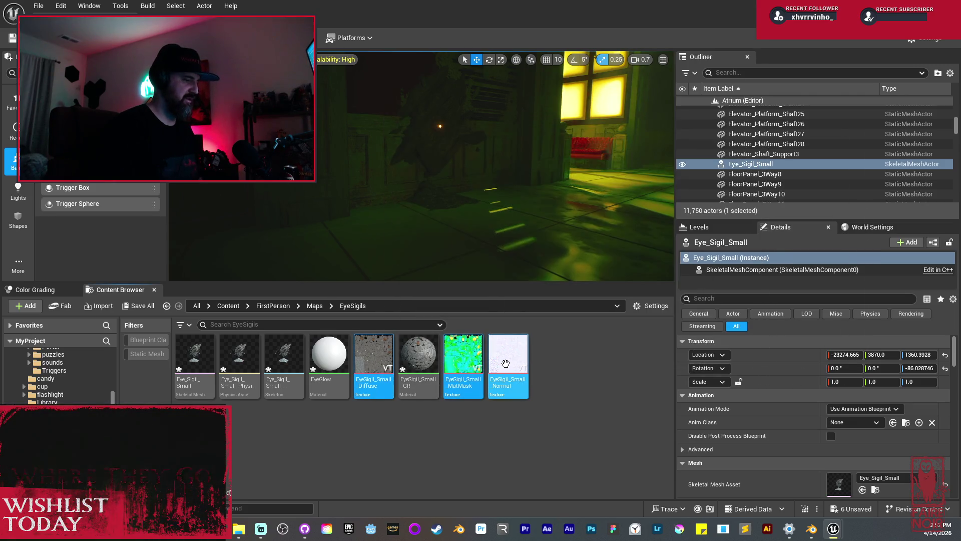
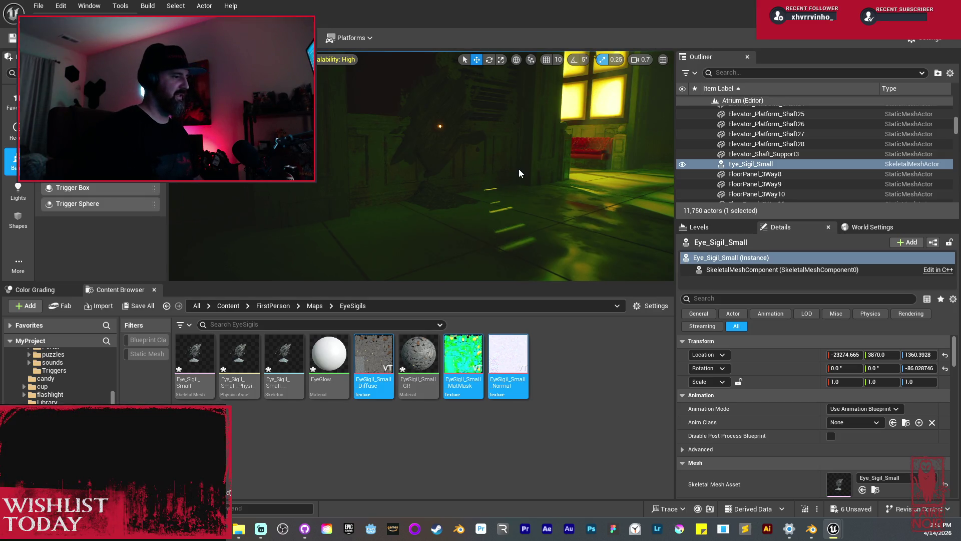
- Duplicate Eye_Sigil_Small as Eye_Sigil_Small2, nudged along X and rotated about 1.18° around Z
mouse_move(434, 148)
mouse_down()
mouse_move(400, 152)
mouse_move(420, 190)
mouse_up()
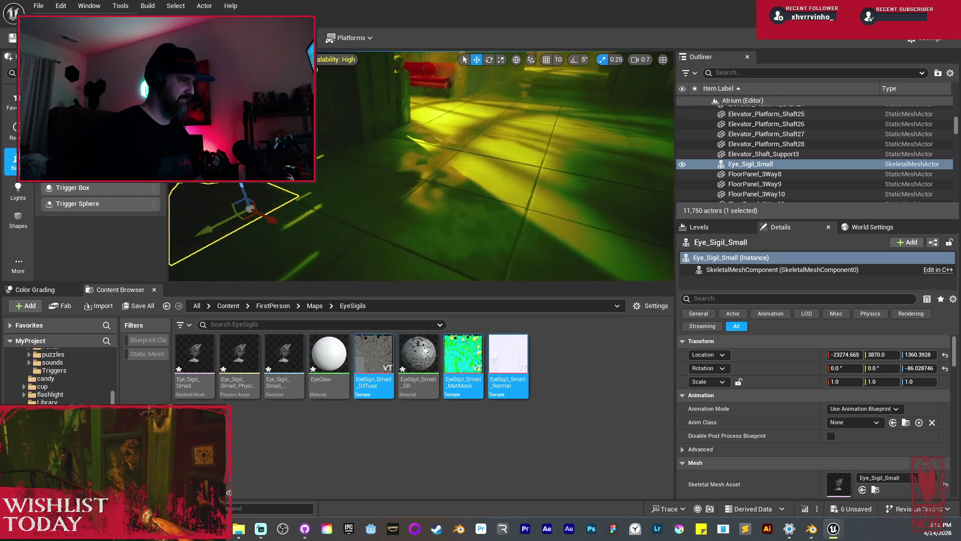
mouse_move(248, 207)
alt+mouse_down()
mouse_move(465, 131)
mouse_move(426, 188)
mouse_move(473, 147)
mouse_move(450, 178)
mouse_move(461, 161)
mouse_move(433, 237)
alt+mouse_up()
key(e)
key(w)
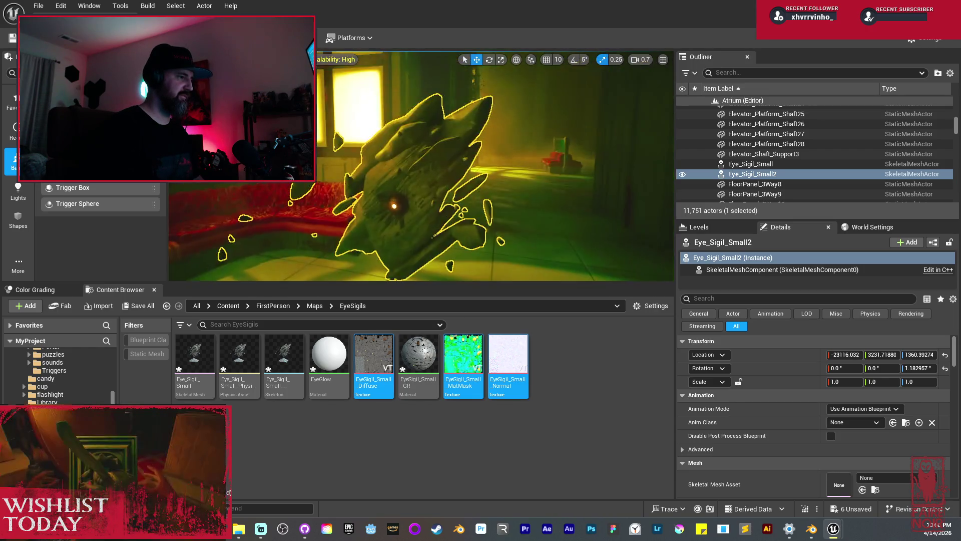
scroll(433, 237, up, 10)
scroll(432, 236, down, 8)
drag(433, 236, 393, 233)
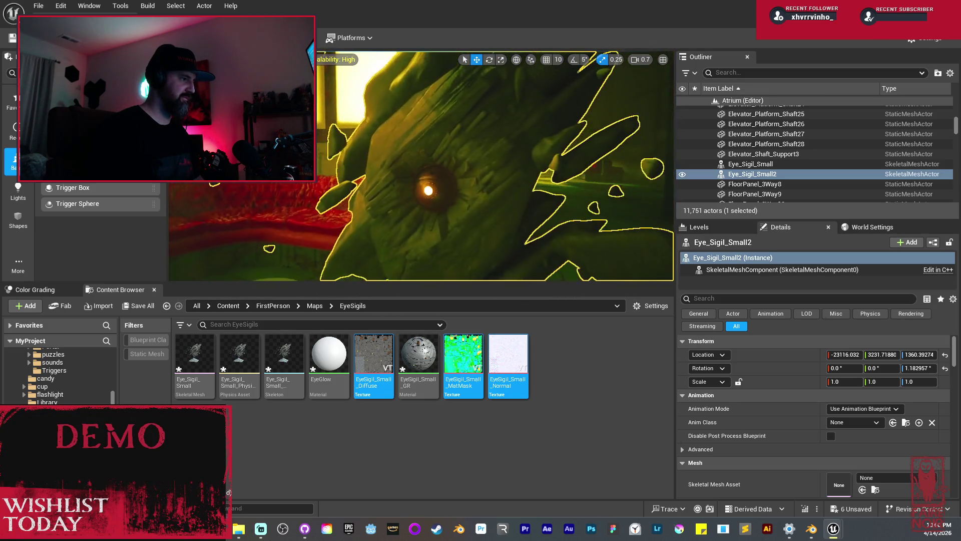
drag(495, 179, 485, 178)
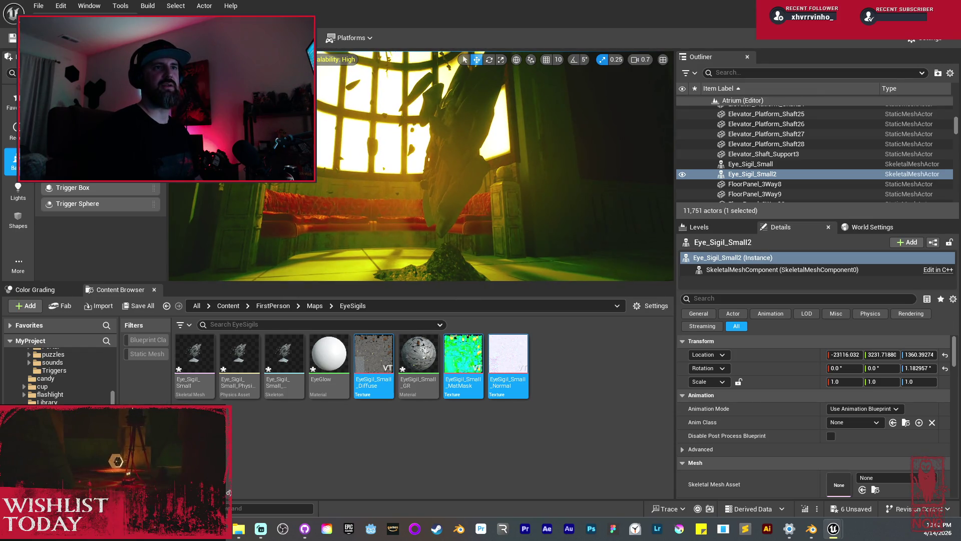
- Frame Eye_Sigil_Small2 and delete it, leaving 11,750 actors in the level
key(g)
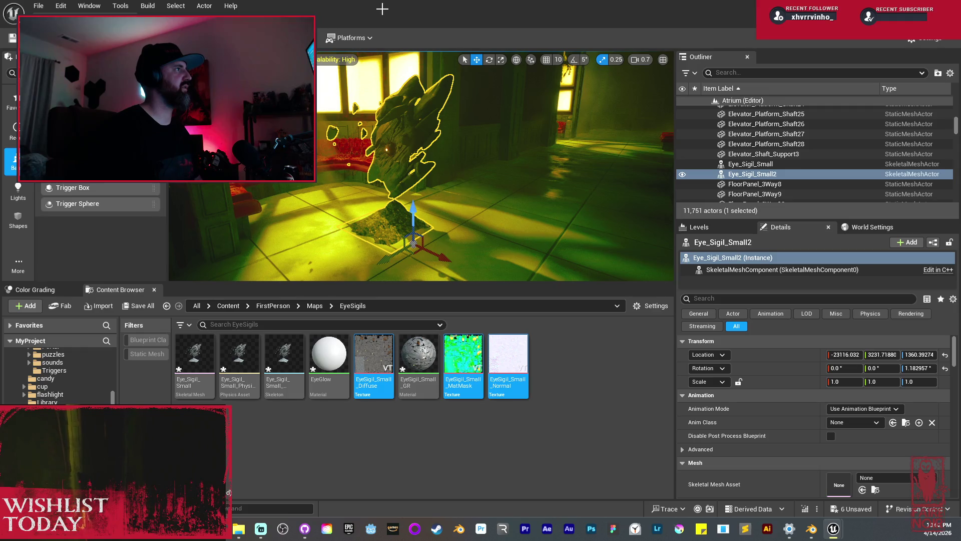
key(Delete)
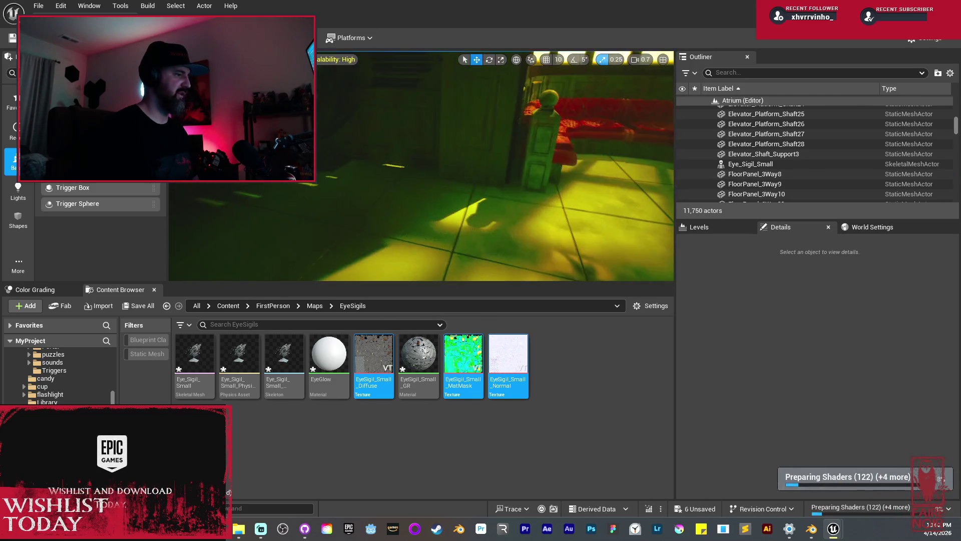
drag(449, 183, 469, 183)
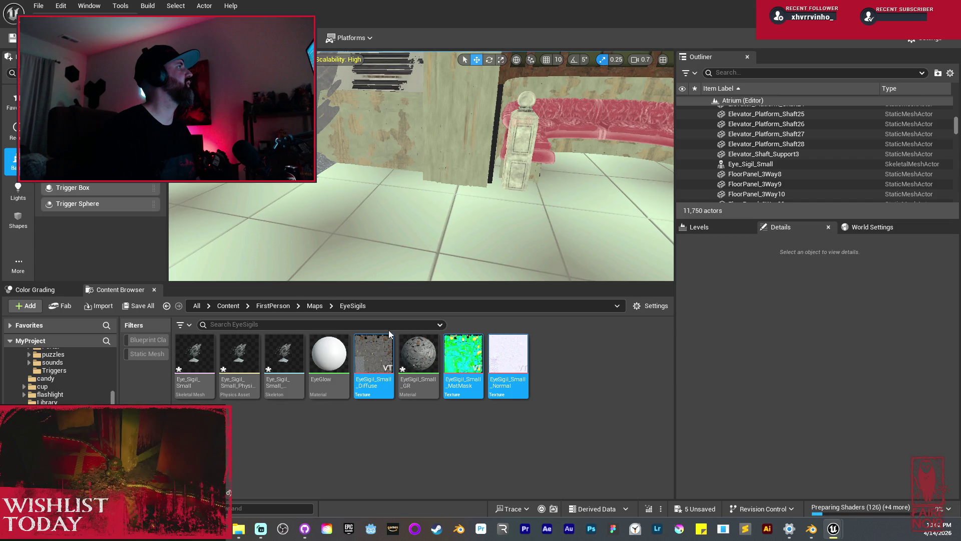
- Create a folder named 'Materials' in EyeSigils, then open Eye_Sigil_Small in the mesh editor
click(485, 446)
right_click(485, 446)
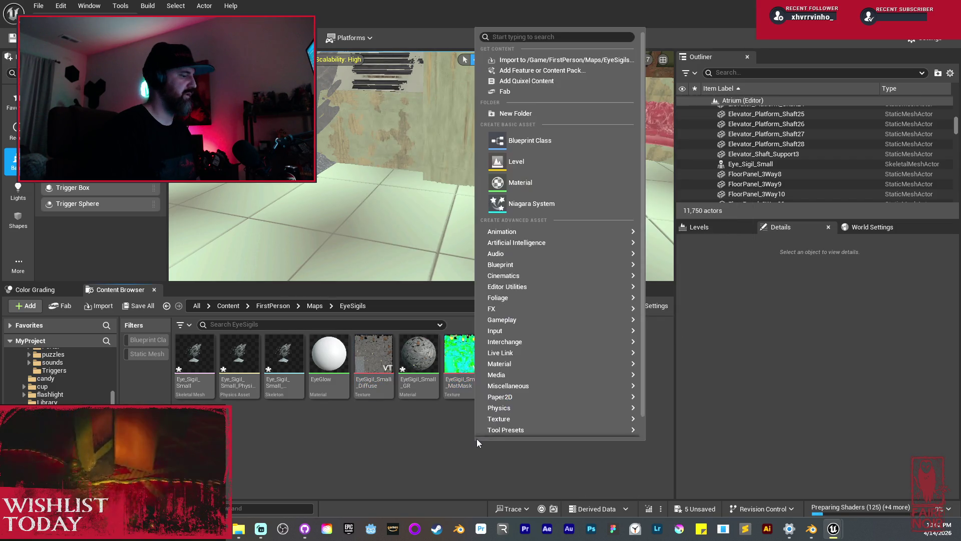
click(515, 113)
text(MA)
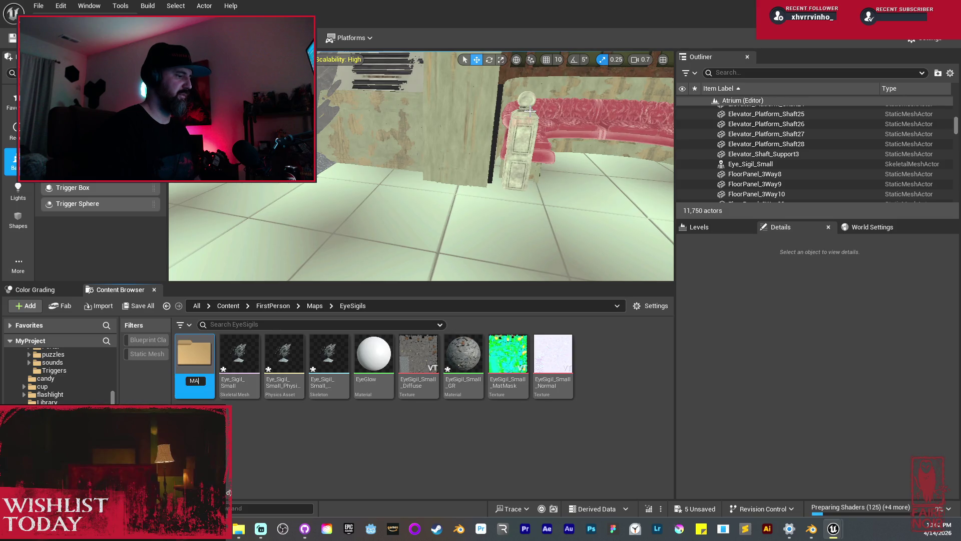
key(BackSpace)
key(BackSpace)
key(BackSpace)
text(ateriu)
key(BackSpace)
text(als)
key(Return)
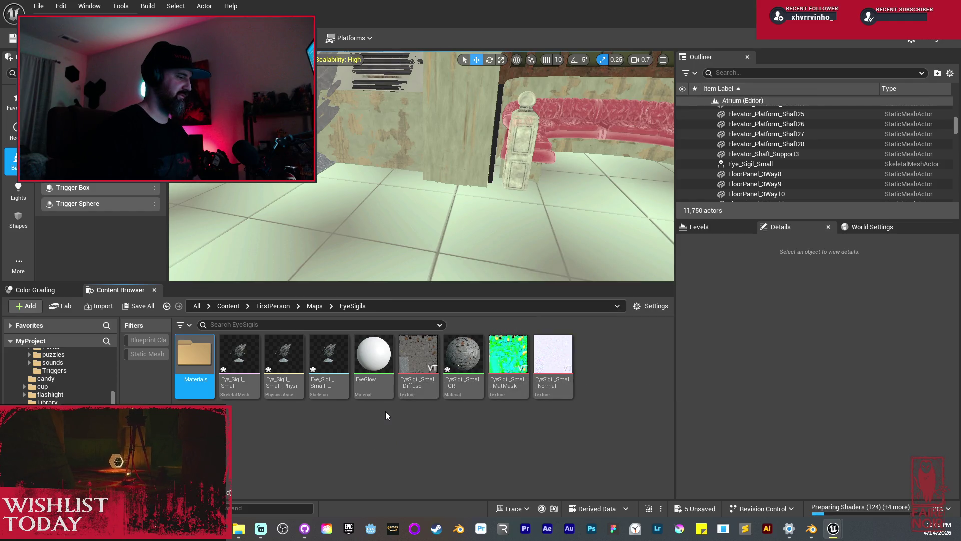
double_click(240, 356)
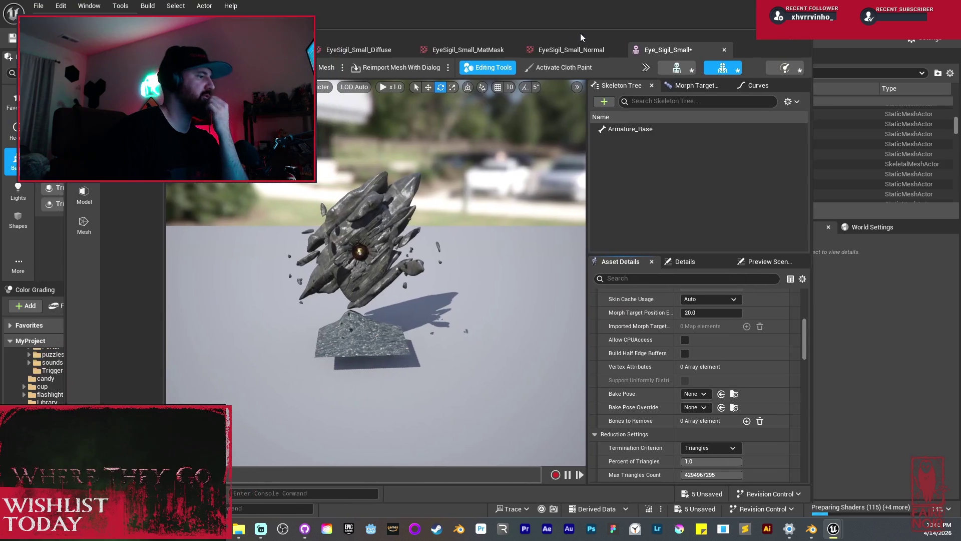
- Scroll Asset Details down and check the LOD Settings asset list without assigning one
drag(581, 34, 603, 18)
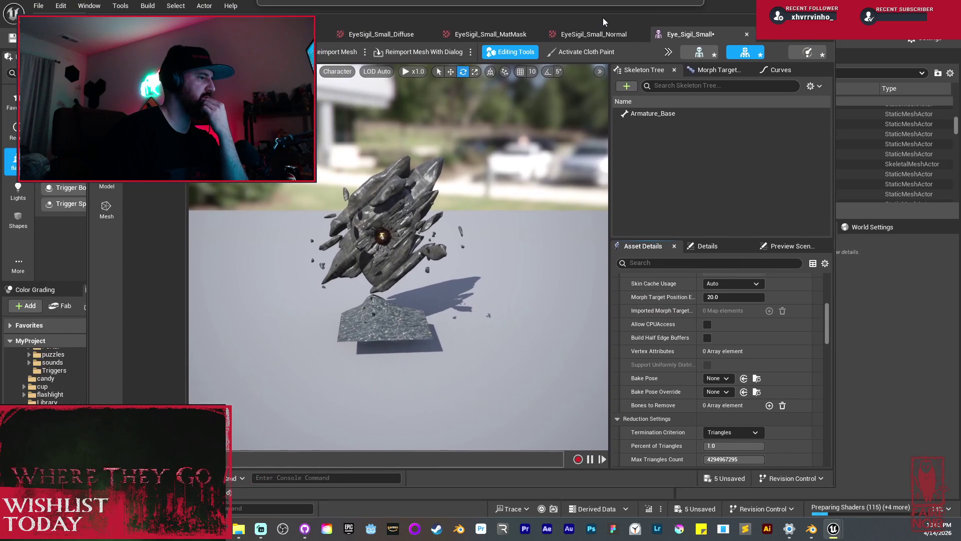
scroll(788, 364, down, 6)
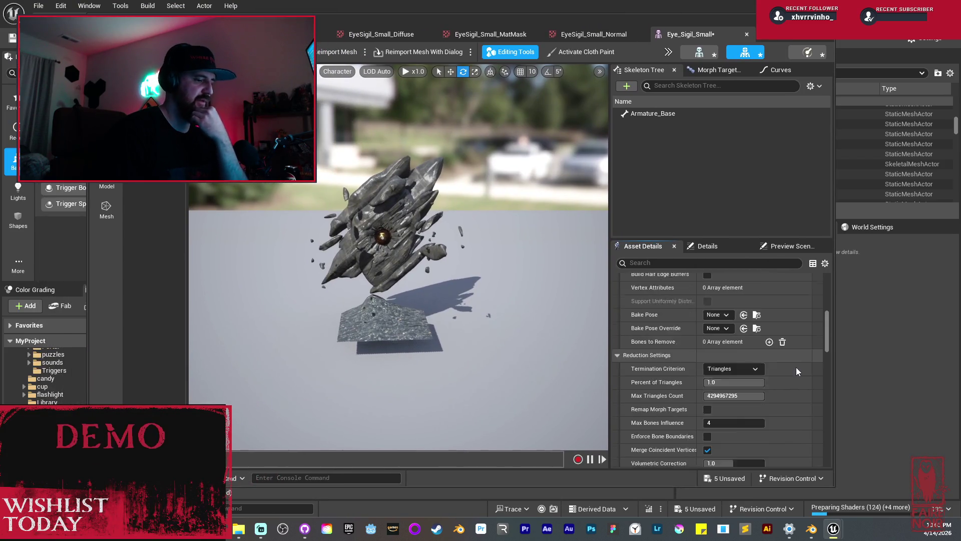
scroll(797, 364, down, 6)
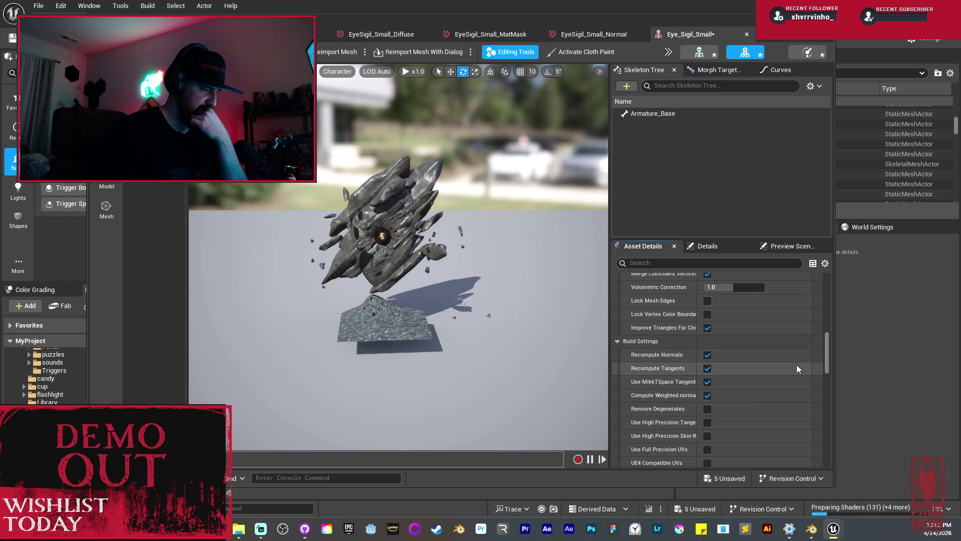
scroll(797, 362, down, 3)
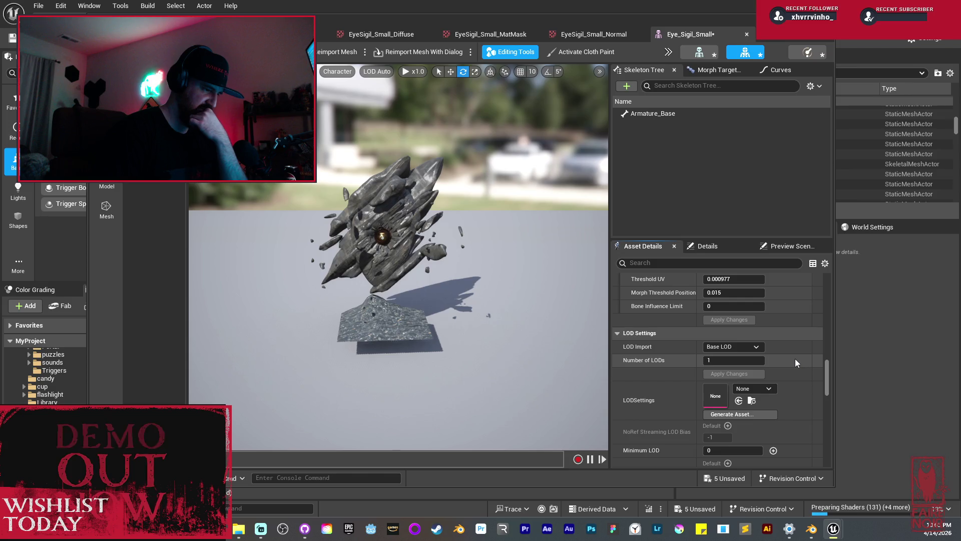
scroll(795, 359, down, 1)
click(773, 373)
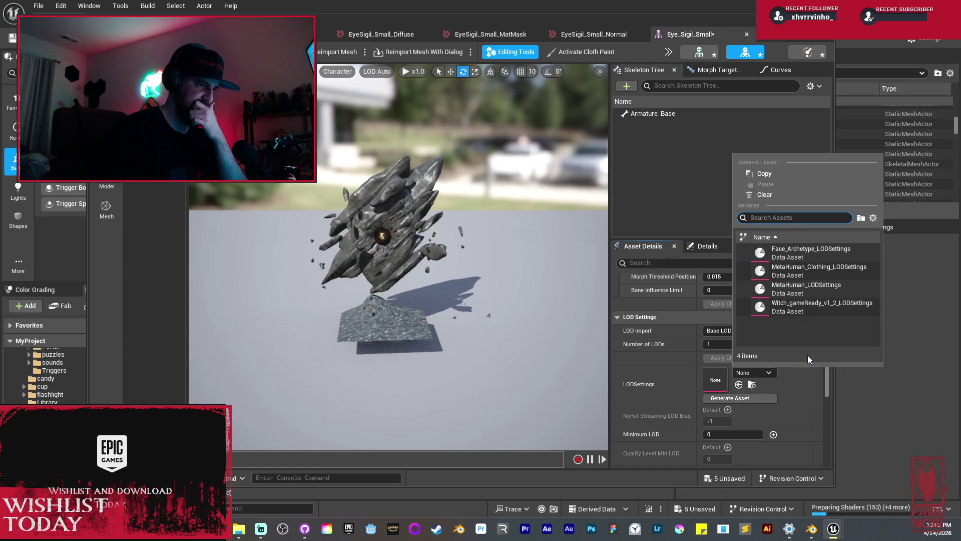
click(826, 383)
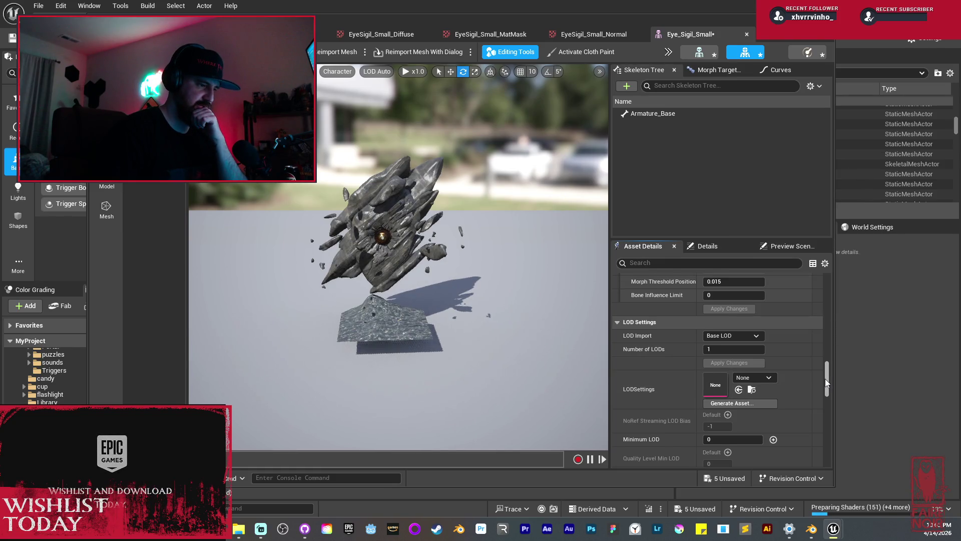
- Scroll through Asset Details to review LOD Settings, where Number of LODs is 1
scroll(797, 399, down, 3)
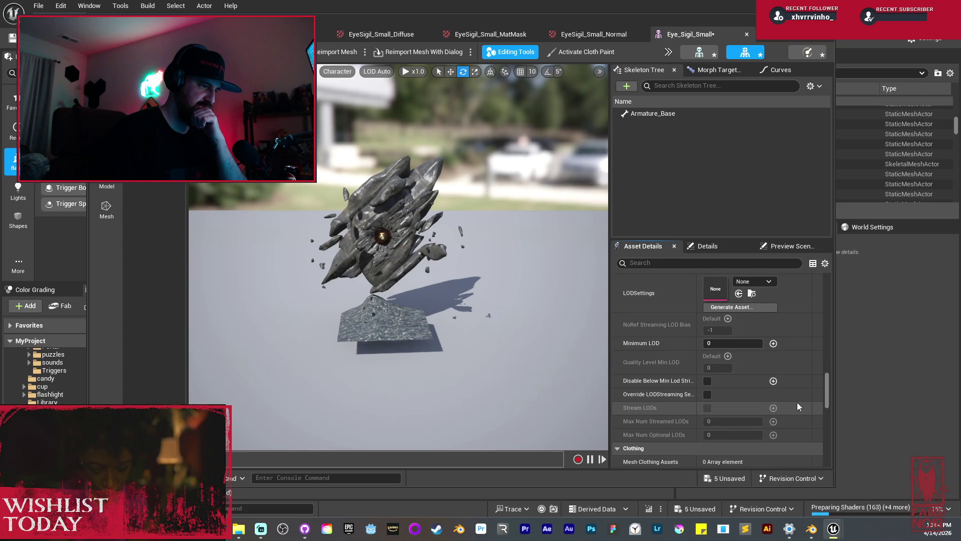
scroll(797, 401, up, 3)
scroll(794, 402, up, 6)
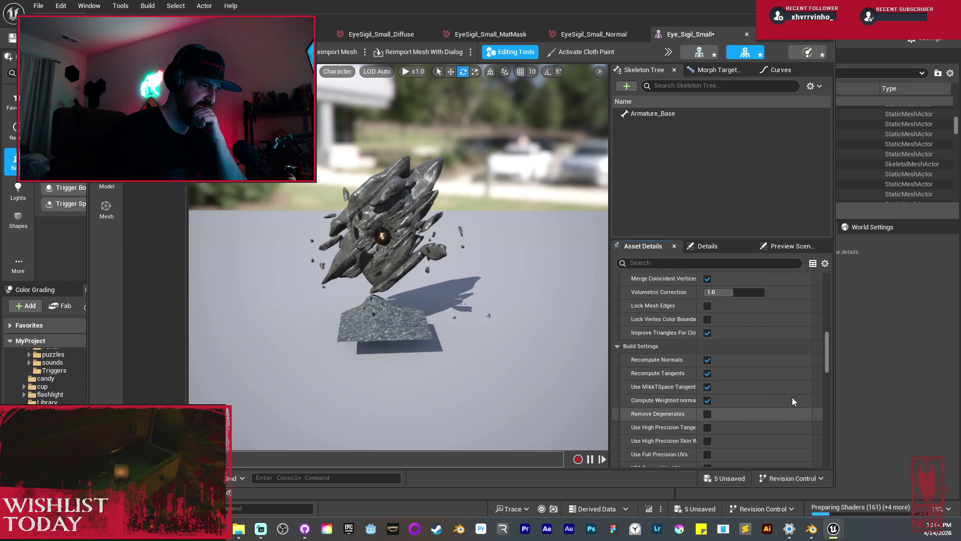
scroll(792, 397, up, 5)
scroll(789, 391, up, 2)
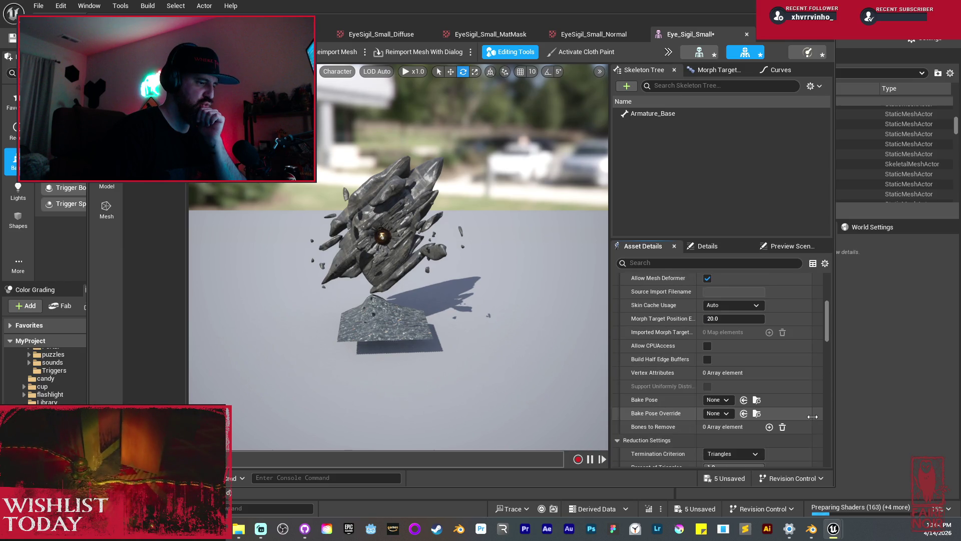
scroll(806, 403, up, 8)
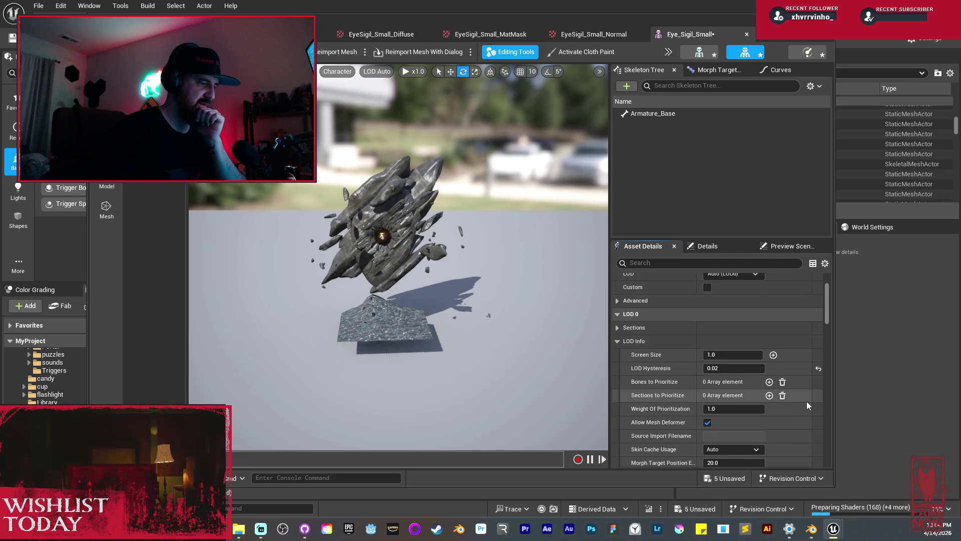
scroll(806, 401, up, 2)
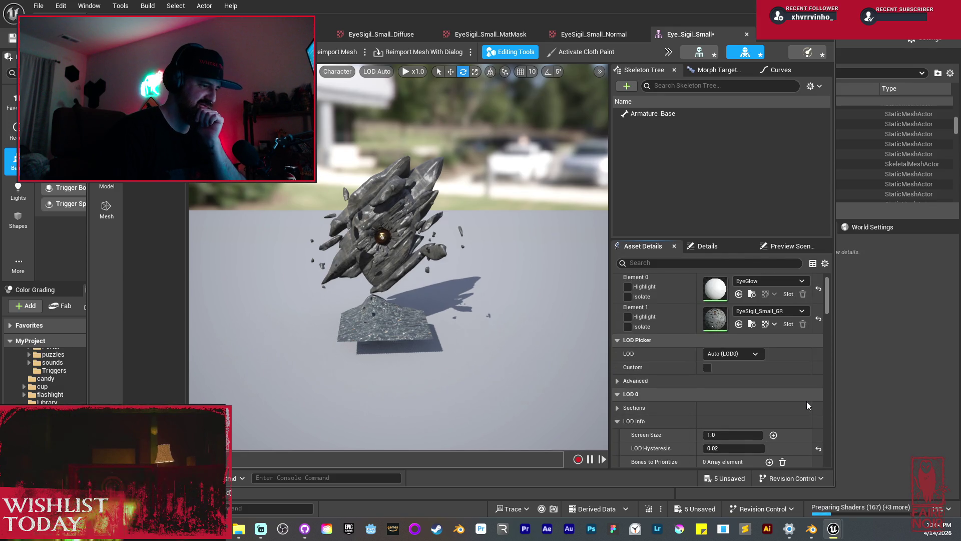
scroll(806, 401, down, 2)
scroll(807, 401, down, 10)
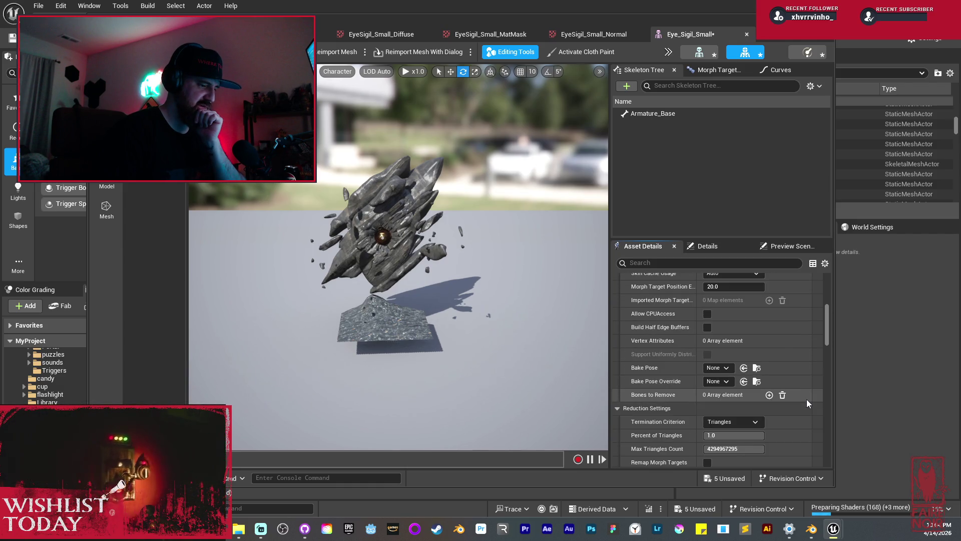
scroll(806, 399, down, 5)
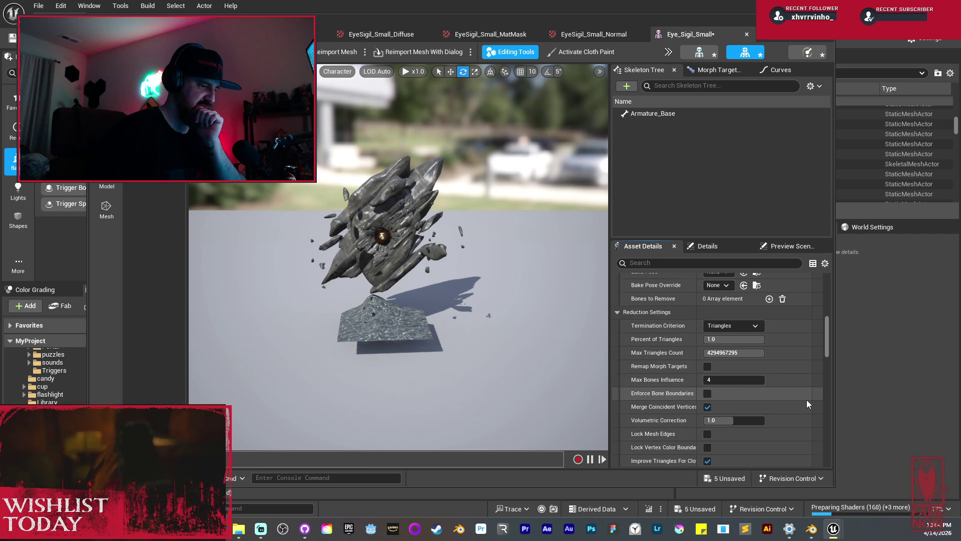
scroll(806, 399, down, 10)
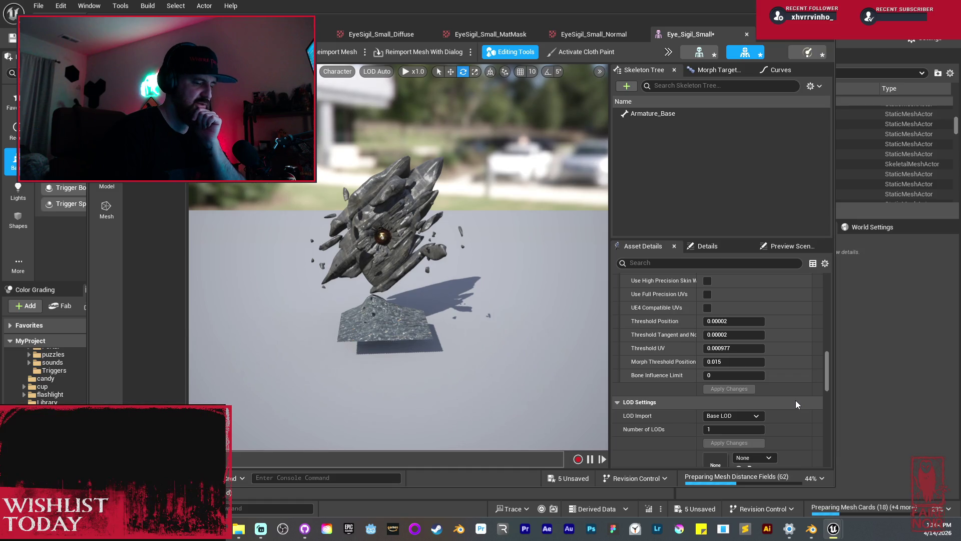
scroll(795, 400, down, 2)
scroll(795, 401, down, 2)
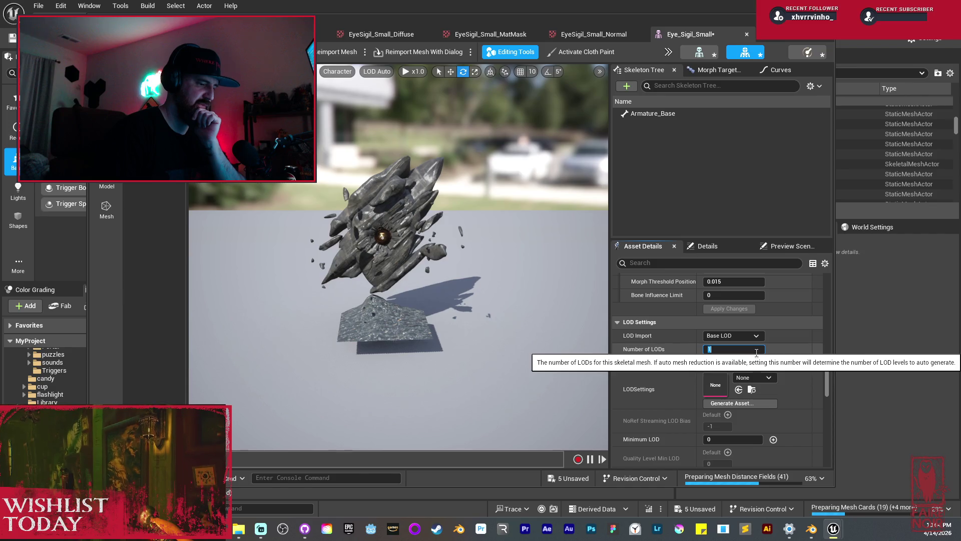
scroll(796, 370, up, 3)
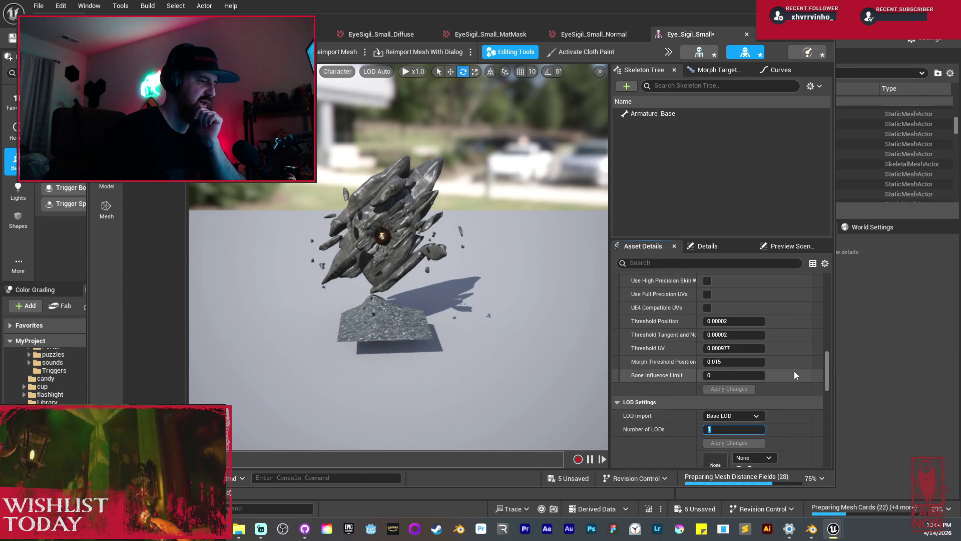
scroll(792, 370, up, 10)
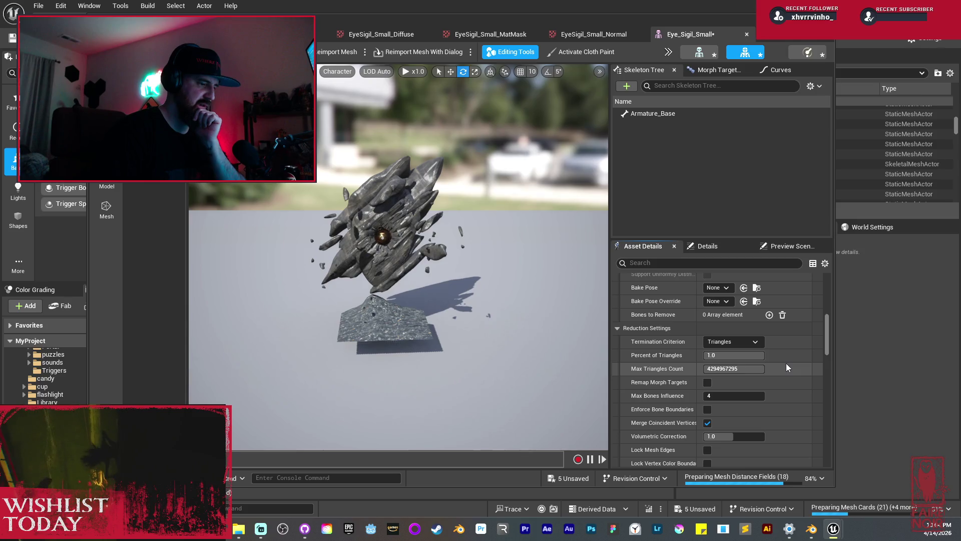
scroll(787, 367, up, 5)
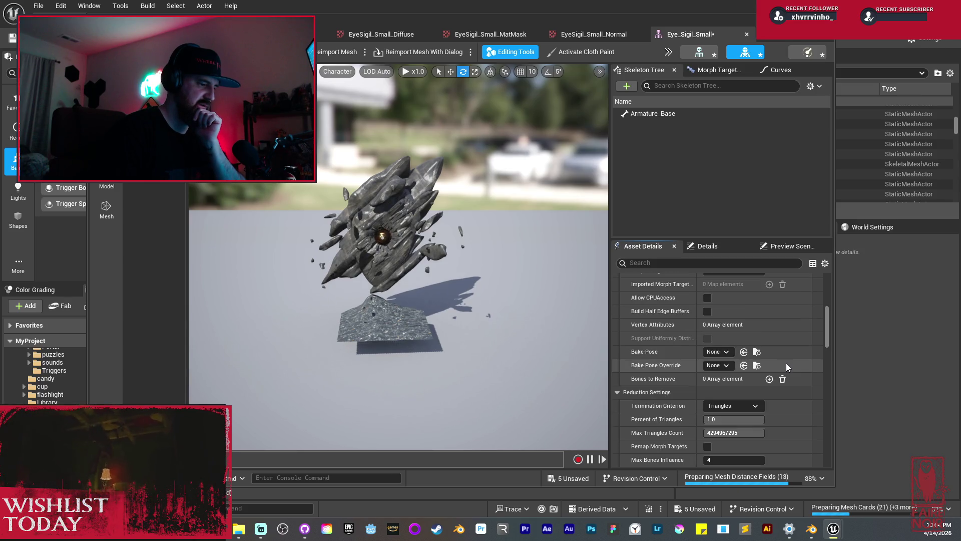
scroll(786, 365, up, 4)
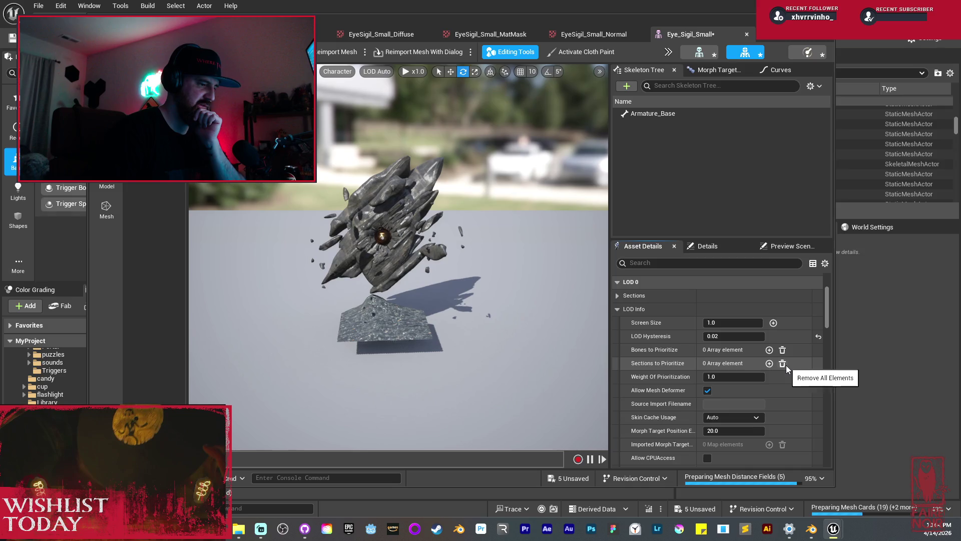
scroll(682, 355, up, 3)
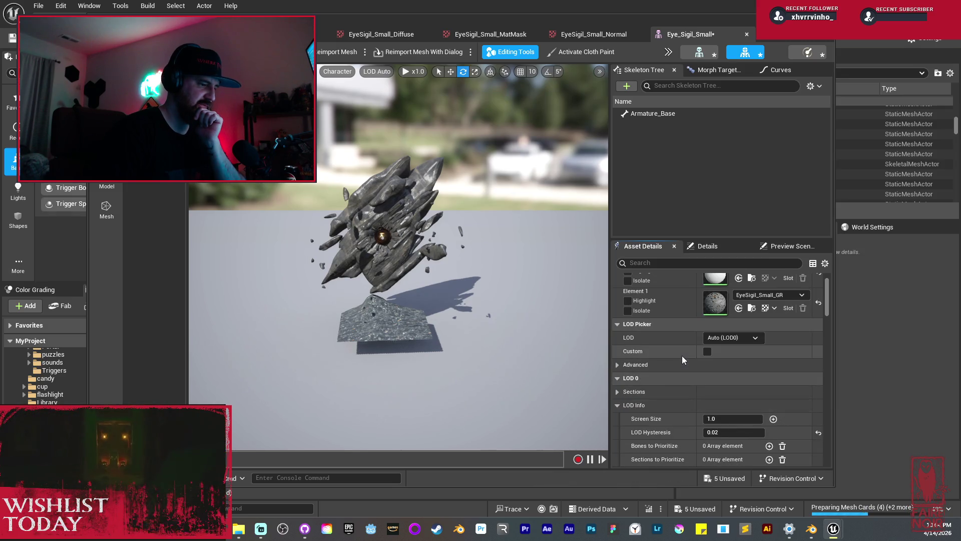
scroll(686, 358, down, 12)
scroll(689, 361, down, 10)
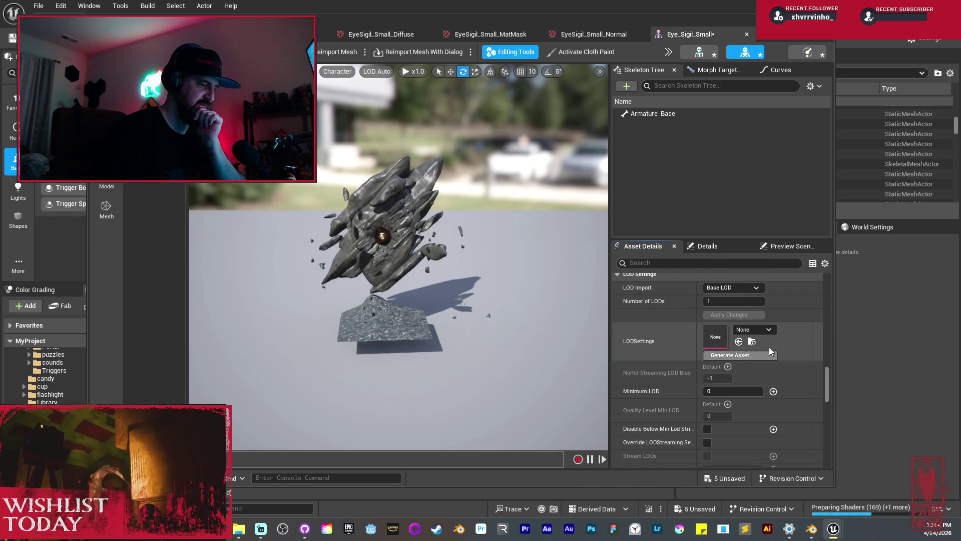
- Set Number of LODs to 5 and apply the changes so the five LODs generate
click(748, 303)
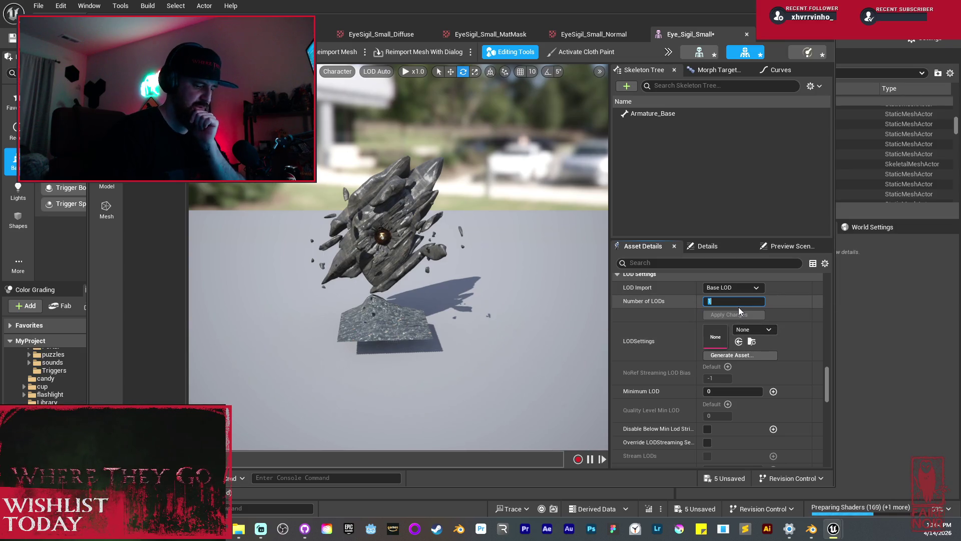
text(5)
key(Return)
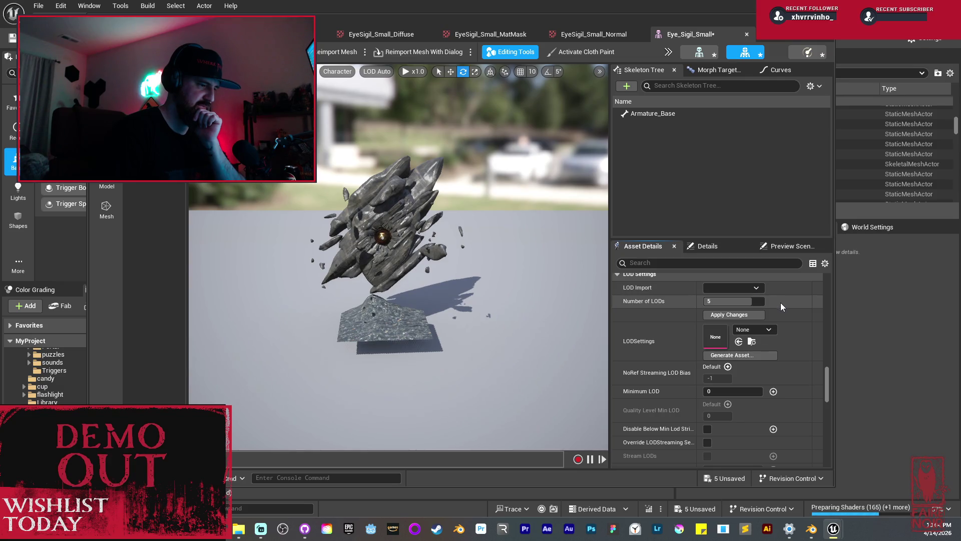
click(746, 317)
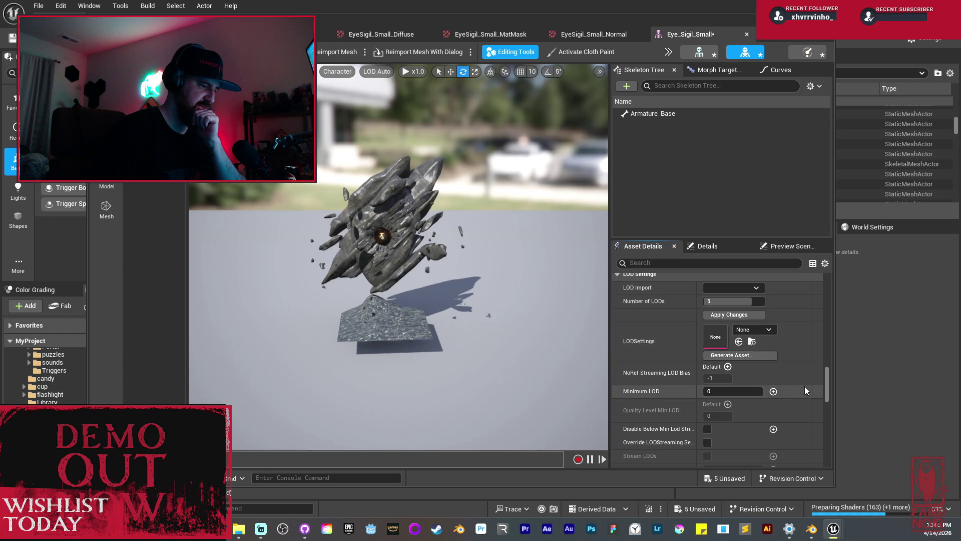
scroll(802, 385, down, 5)
scroll(808, 407, down, 2)
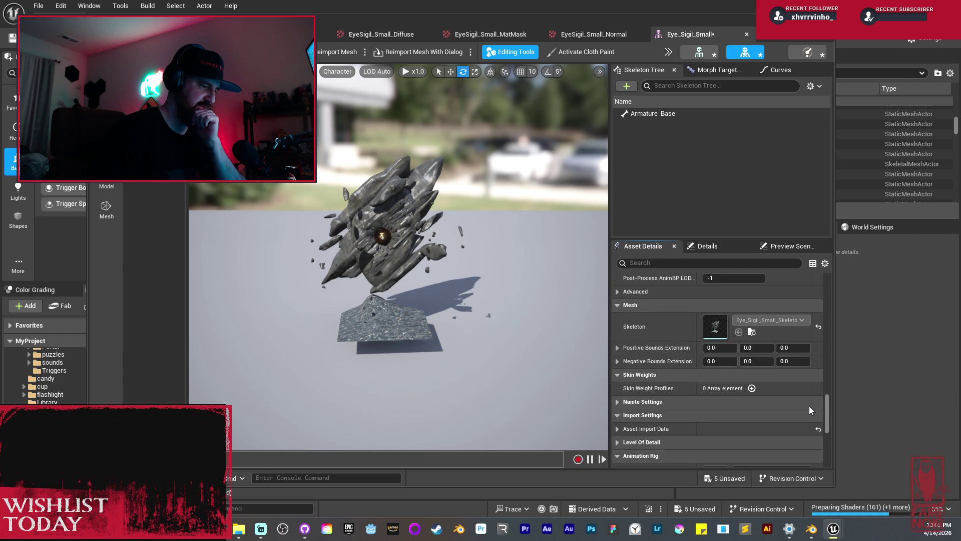
scroll(809, 407, down, 3)
scroll(809, 406, down, 5)
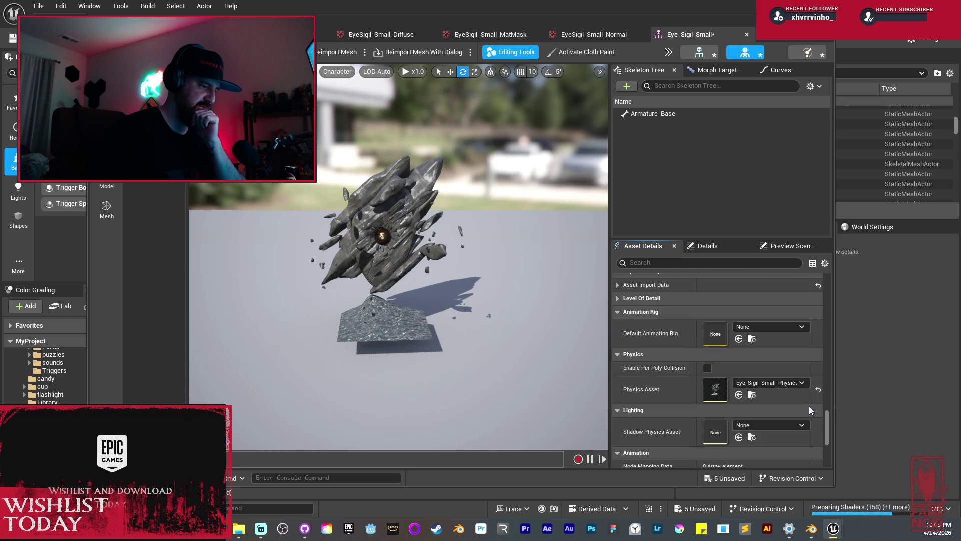
mouse_move(830, 428)
mouse_down()
mouse_move(828, 440)
mouse_move(818, 334)
mouse_move(824, 373)
mouse_up()
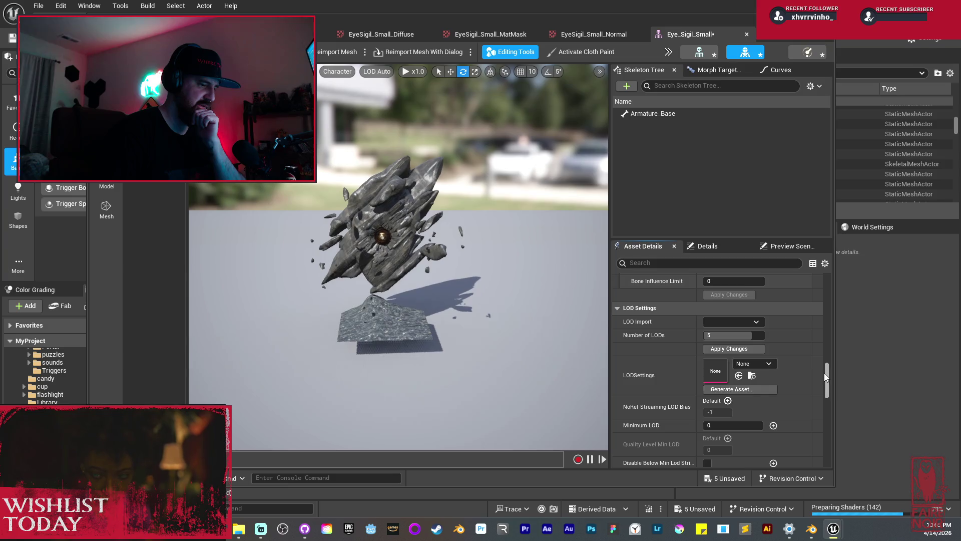
click(729, 349)
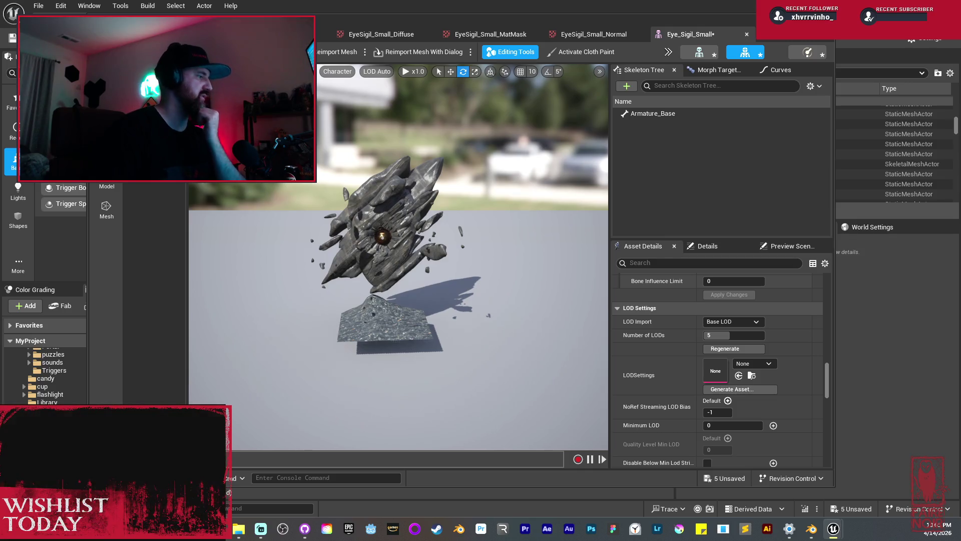
drag(381, 250, 350, 230)
scroll(398, 255, down, 10)
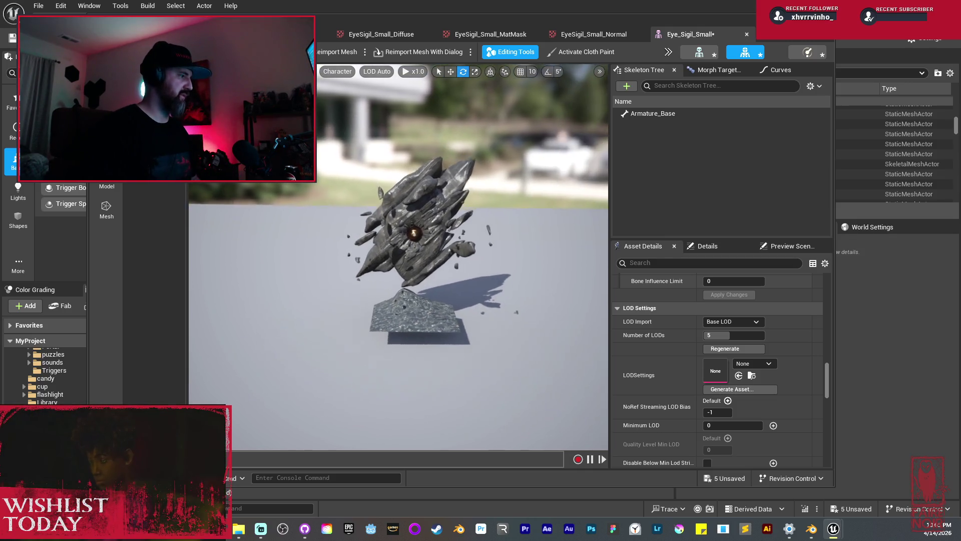
scroll(398, 255, up, 5)
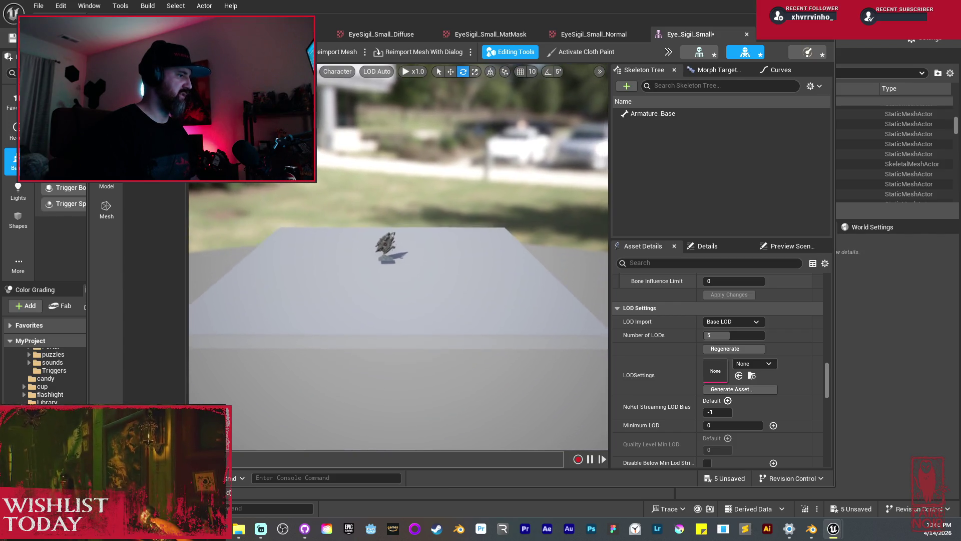
scroll(397, 255, up, 8)
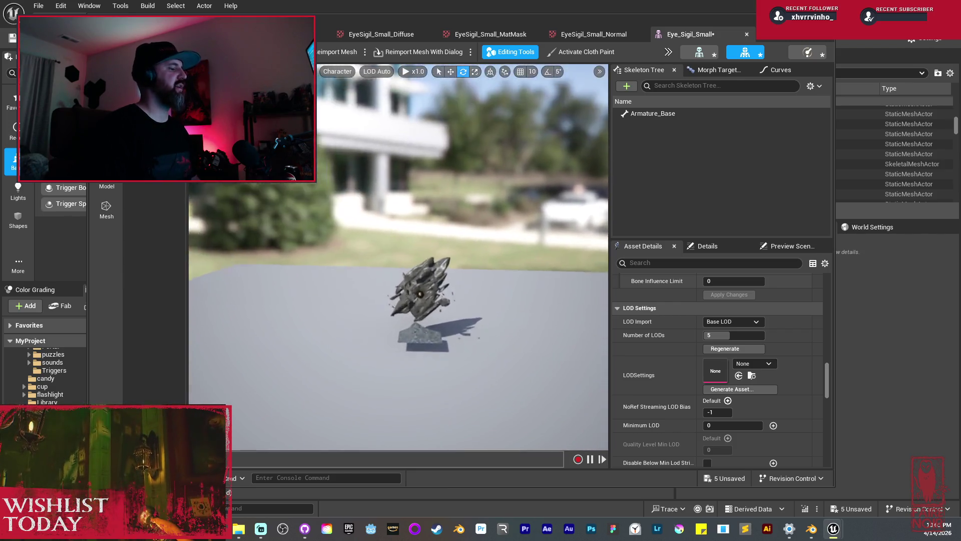
scroll(398, 255, down, 8)
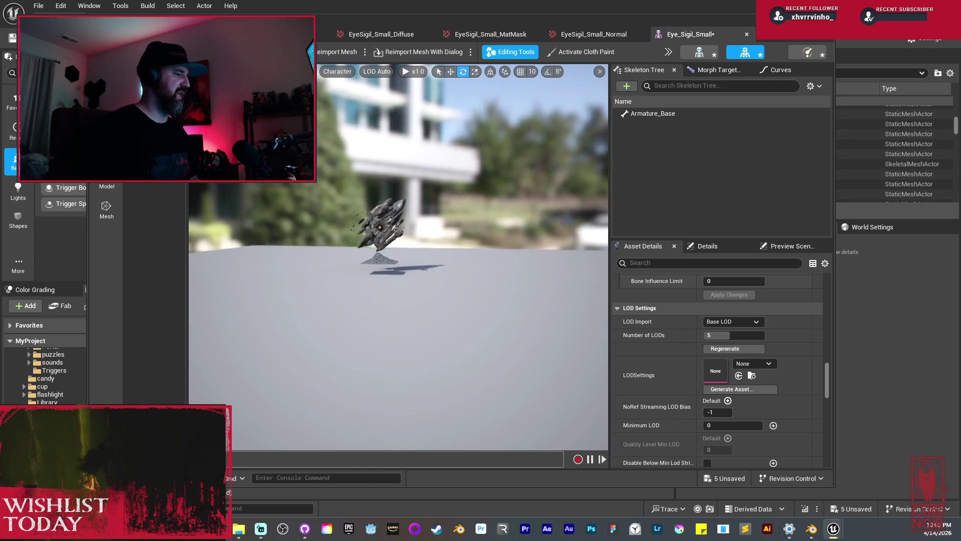
scroll(398, 255, up, 3)
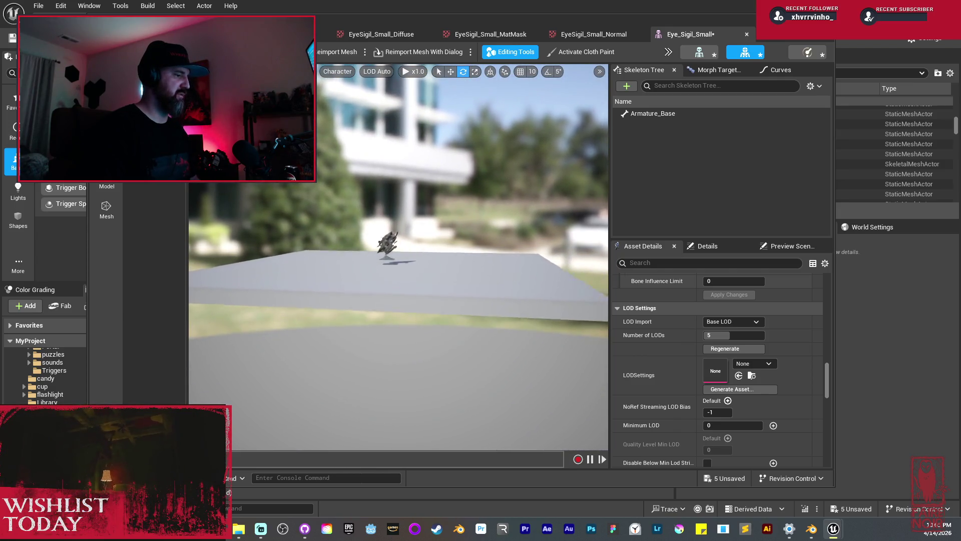
scroll(398, 255, up, 6)
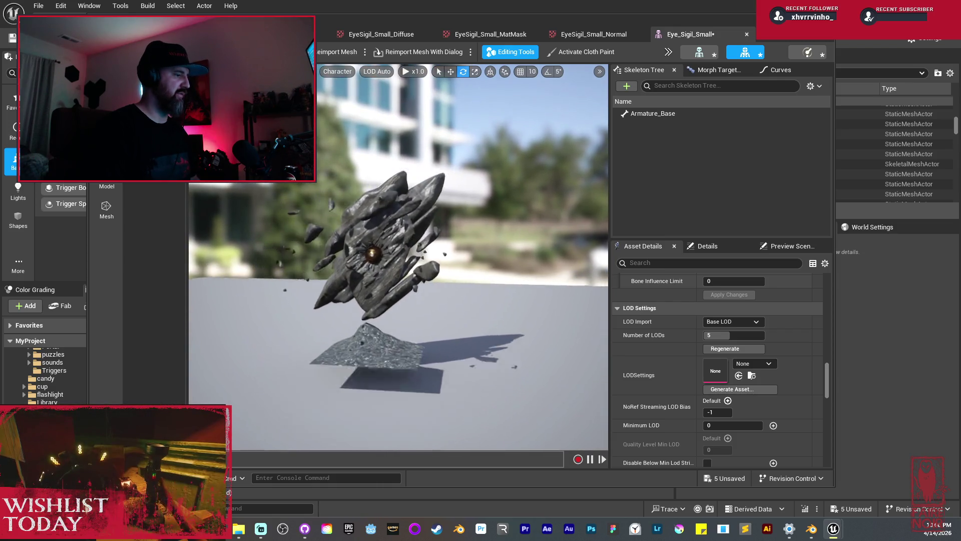
scroll(398, 255, down, 4)
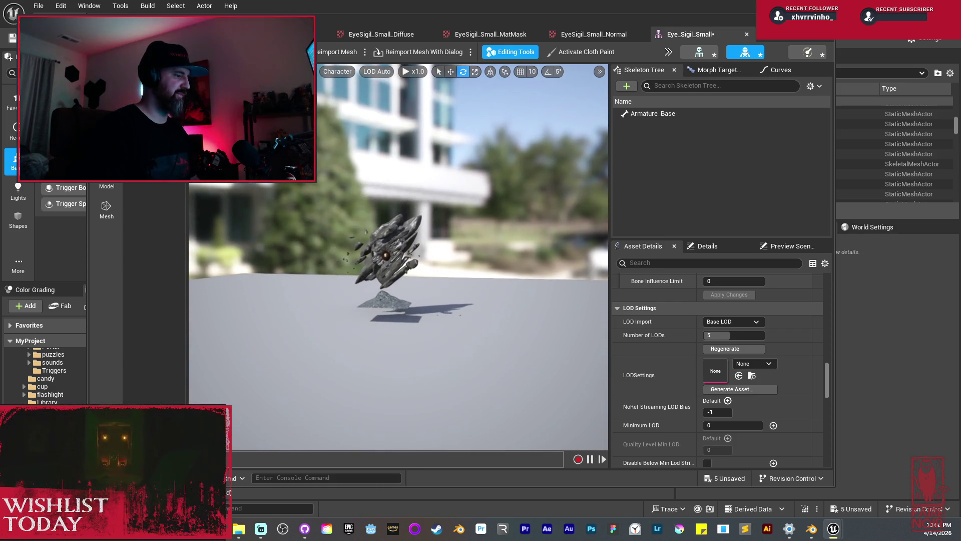
scroll(801, 408, up, 5)
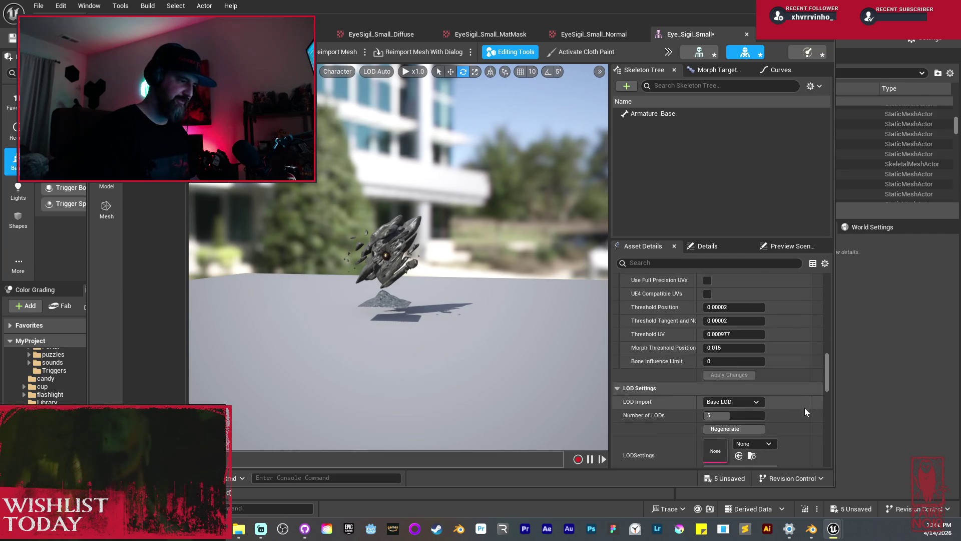
scroll(796, 405, up, 8)
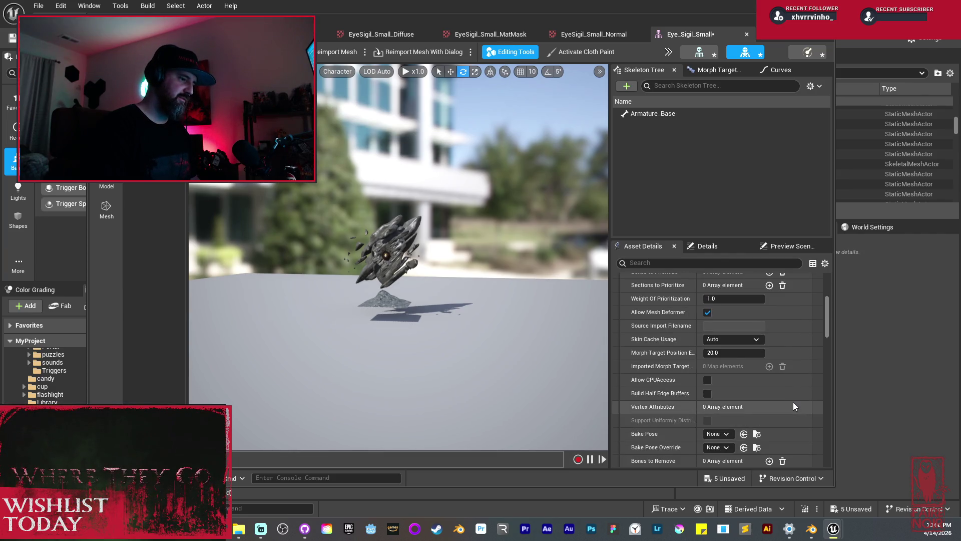
scroll(793, 402, up, 3)
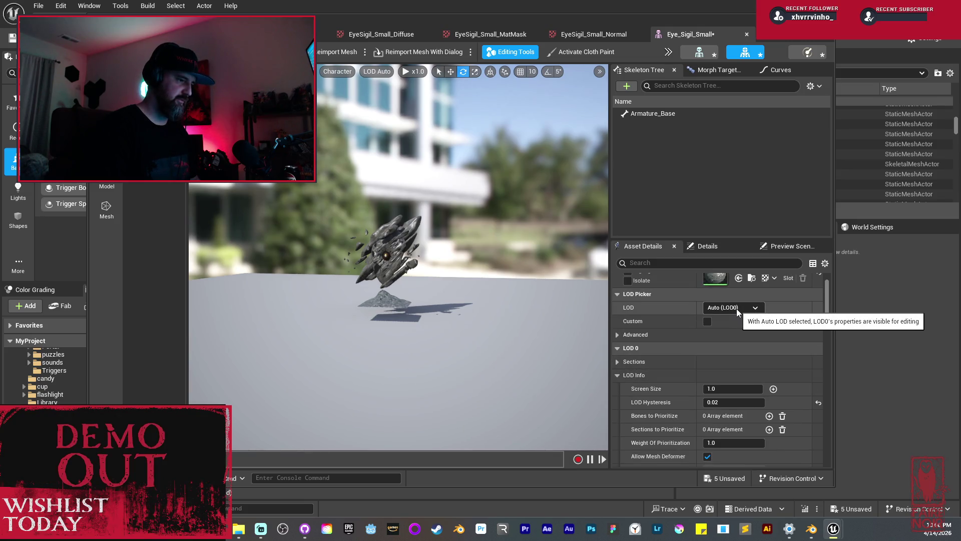
- Switch the LOD Picker to LOD0 and change its Screen Size to 0.085
click(736, 308)
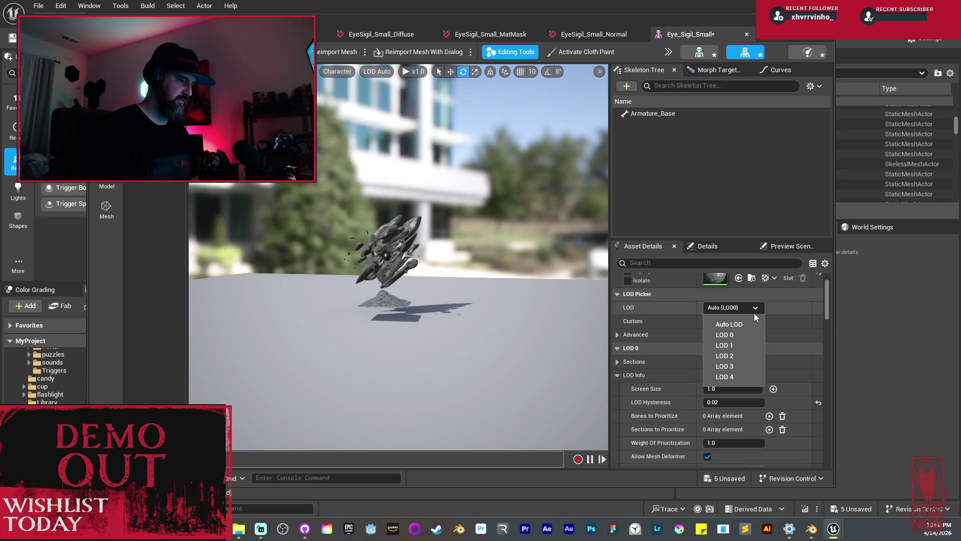
click(729, 334)
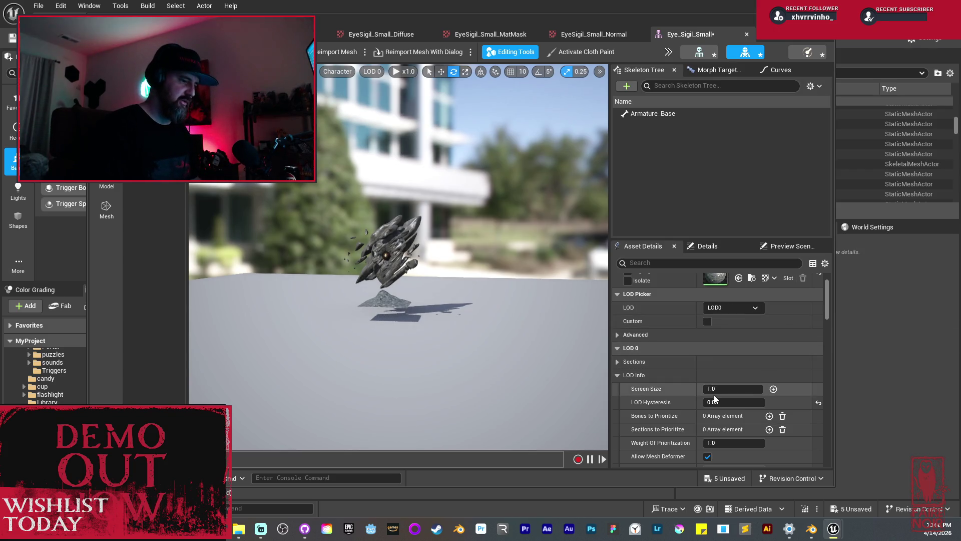
scroll(369, 223, up, 2)
scroll(370, 223, up, 1)
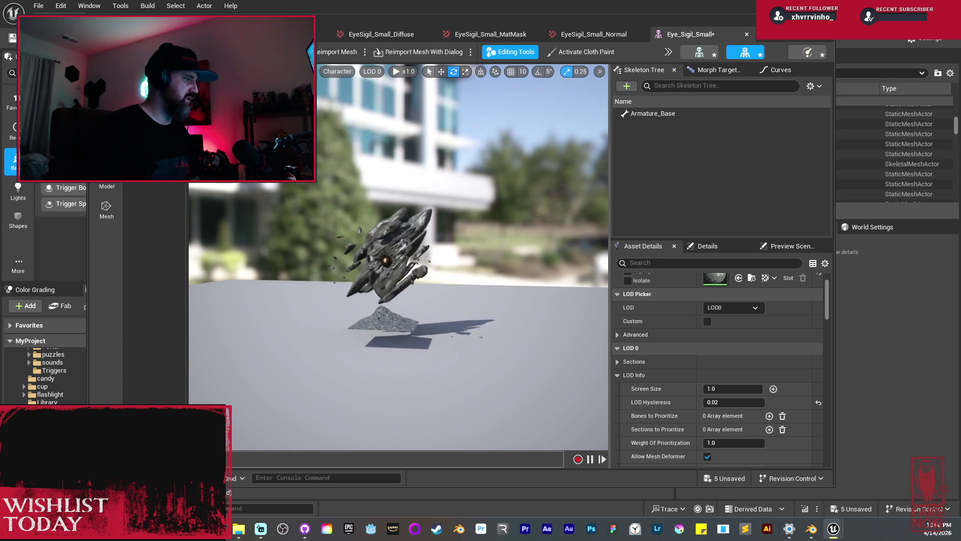
mouse_move(365, 178)
mouse_down()
mouse_move(365, 190)
mouse_move(365, 176)
mouse_up()
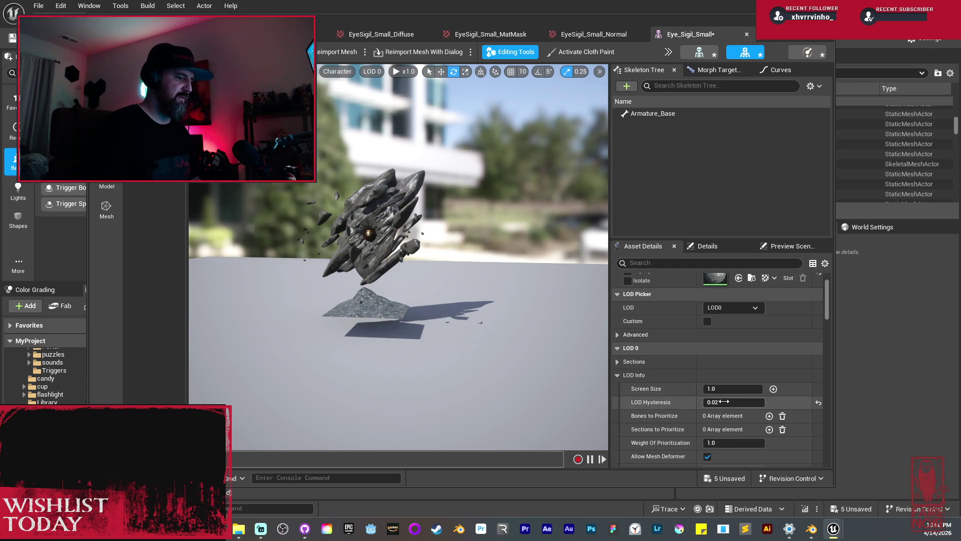
key(BackSpace)
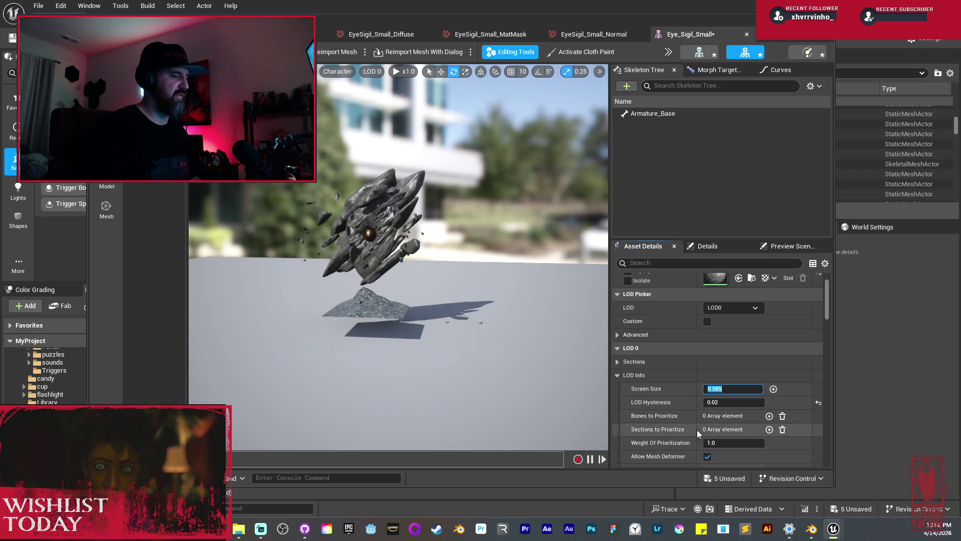
- Switch to LOD1 and expand its LOD Info, showing screen size 0.3 and hysteresis 0.0
click(732, 306)
click(736, 345)
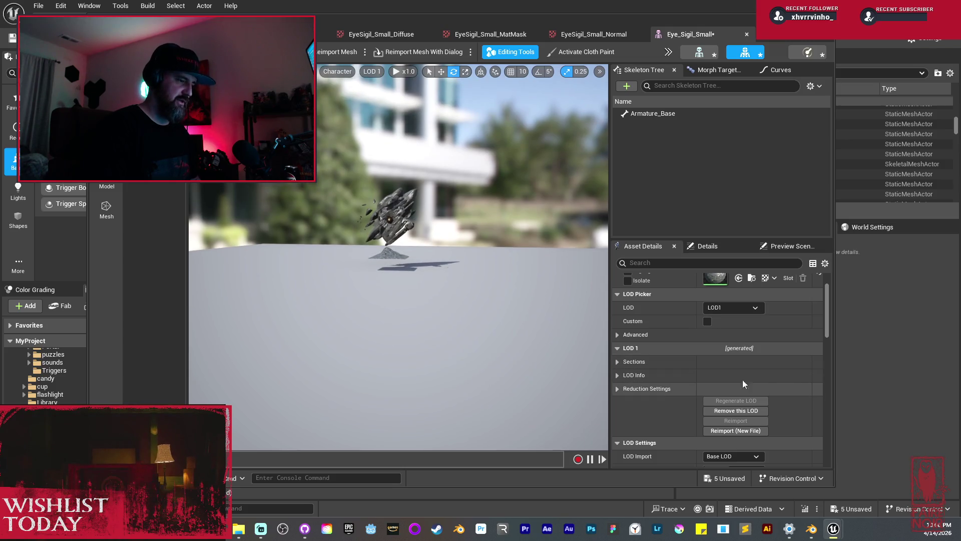
click(618, 361)
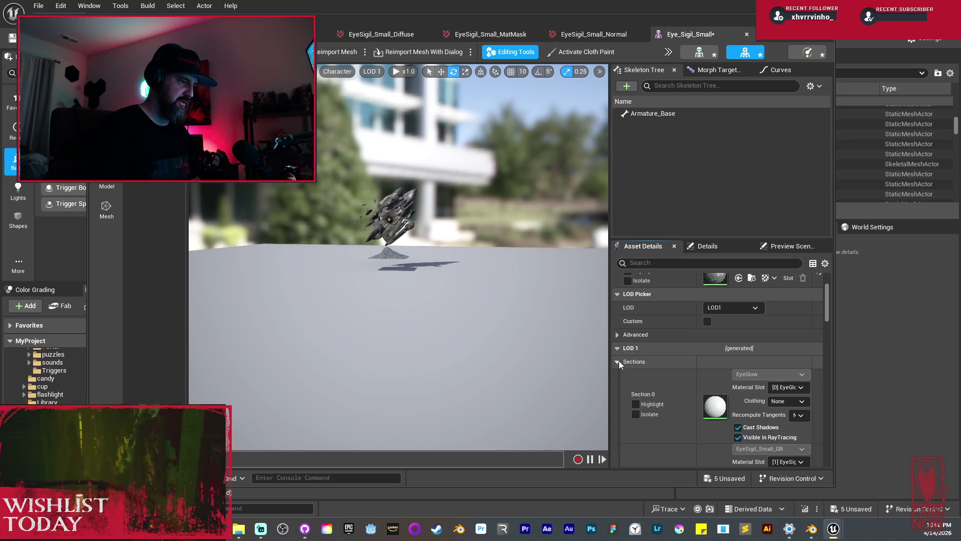
click(618, 361)
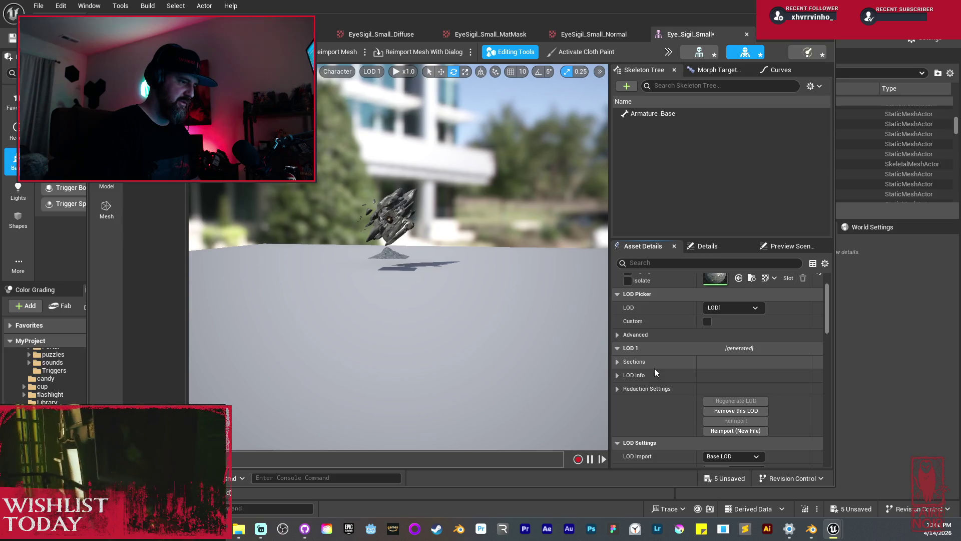
click(616, 373)
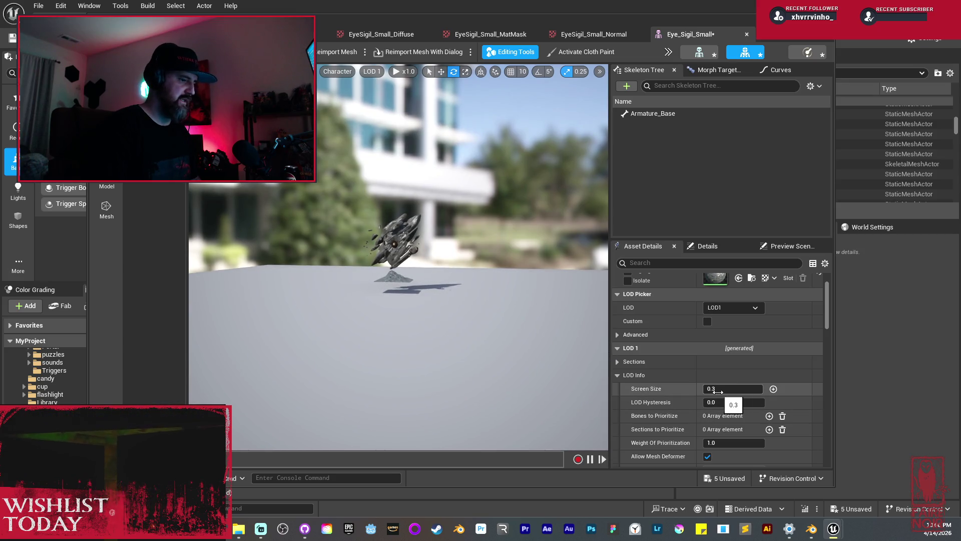
click(733, 308)
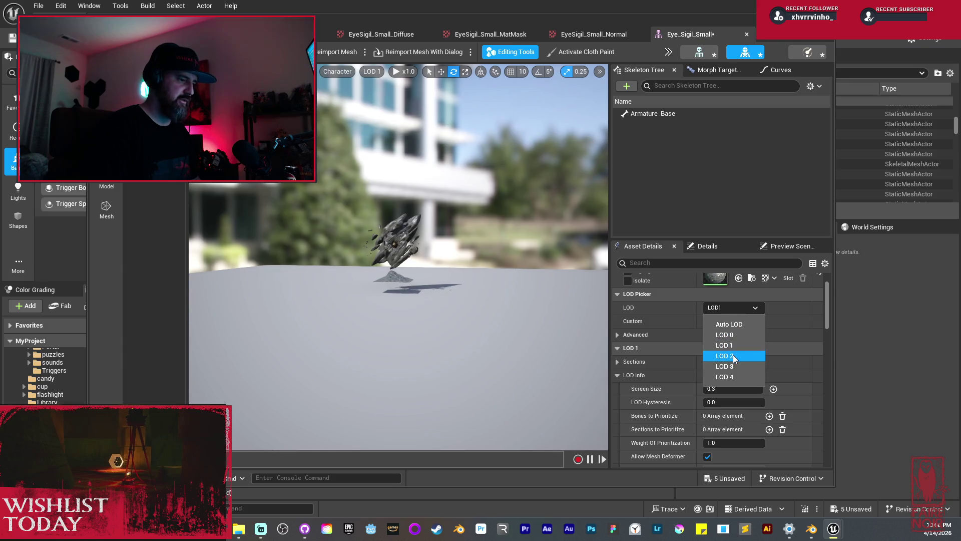
- Switch to LOD2, expand its LOD Info and set Screen Size to 0.3
click(733, 355)
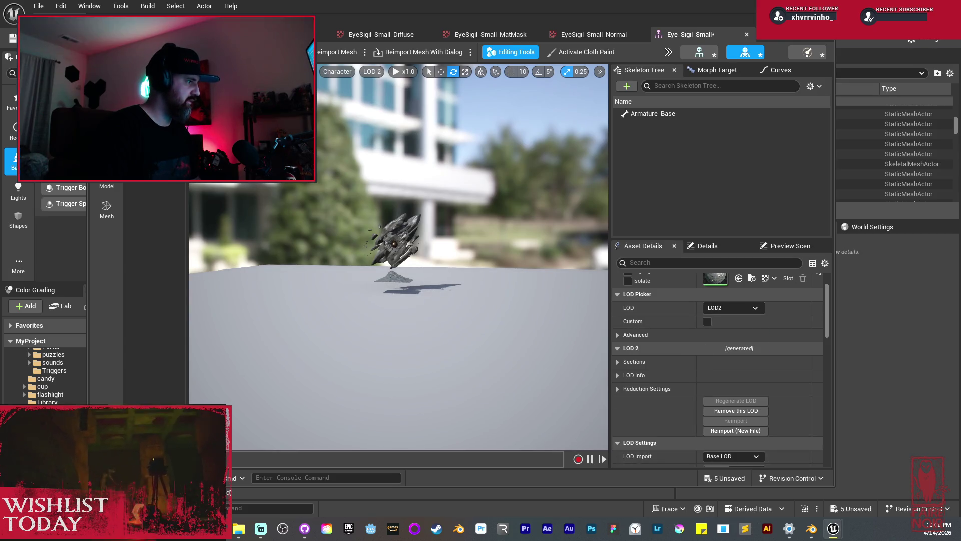
click(393, 243)
right_click(452, 292)
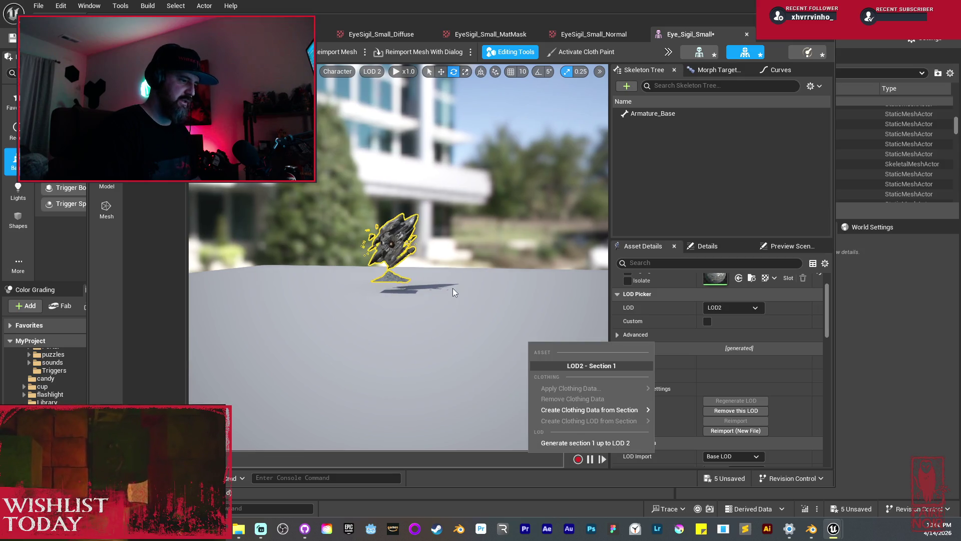
click(664, 377)
click(620, 374)
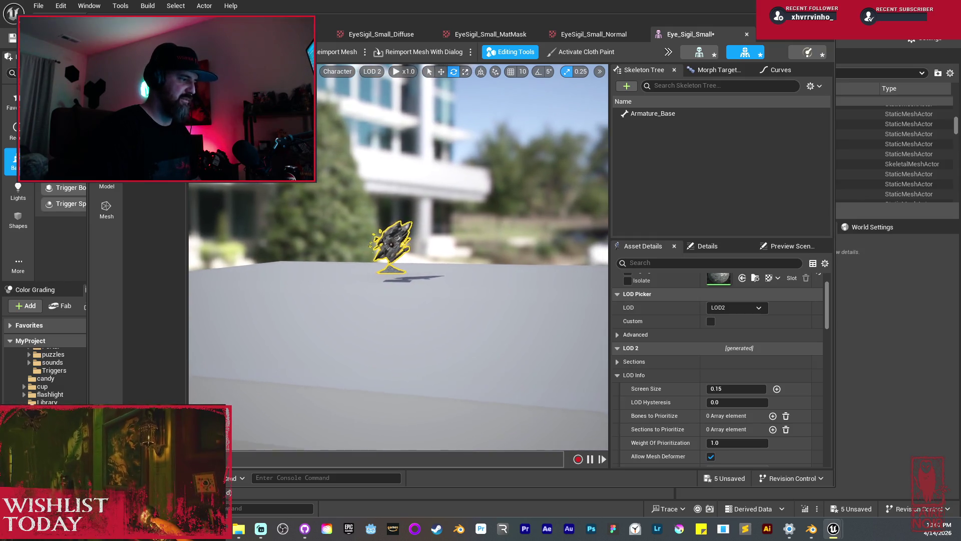
click(726, 390)
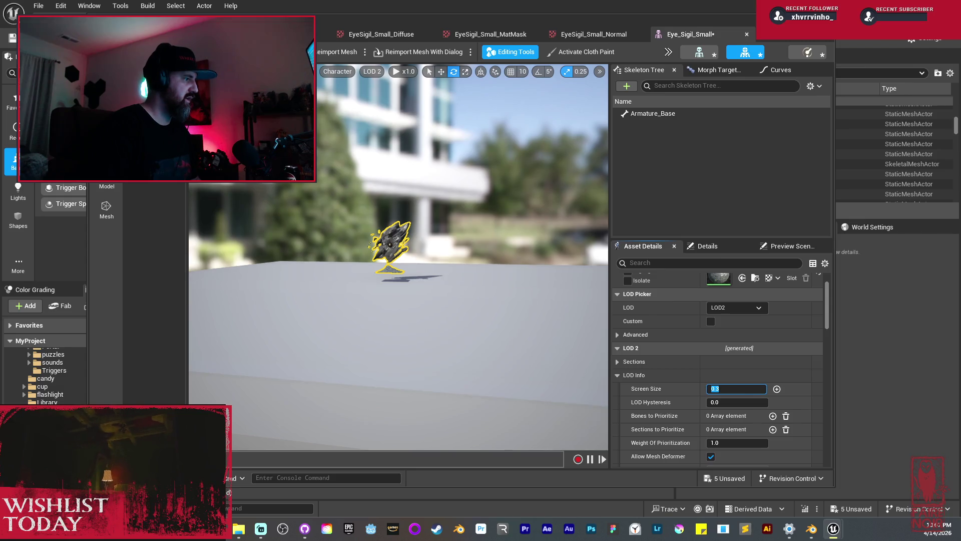
click(755, 309)
- Review LOD1's screen size, then set LOD0's Screen Size to 0.85
click(735, 346)
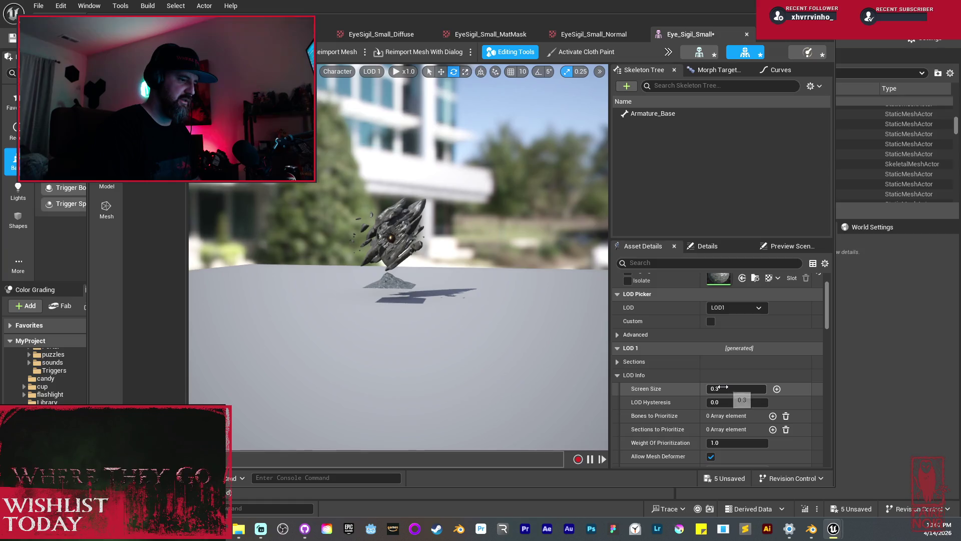
click(722, 387)
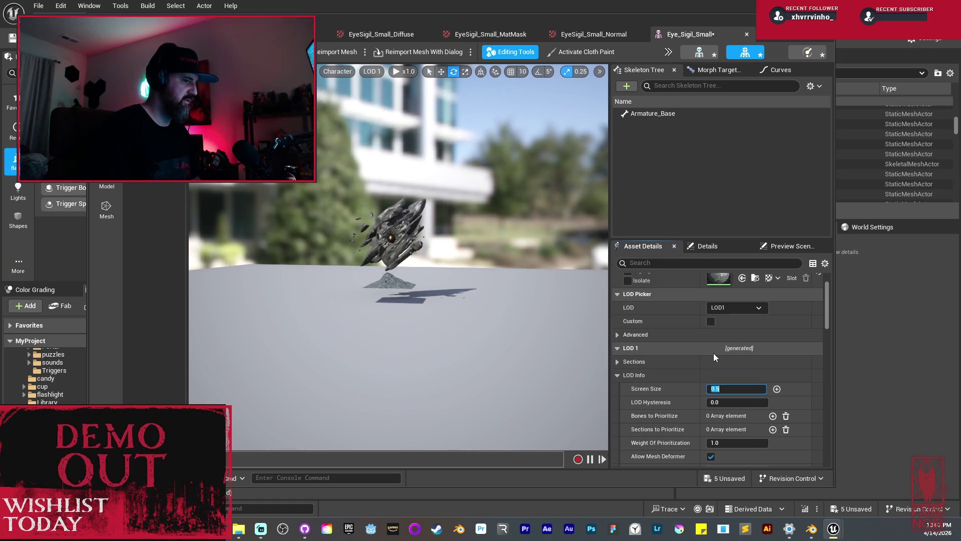
click(752, 311)
click(732, 332)
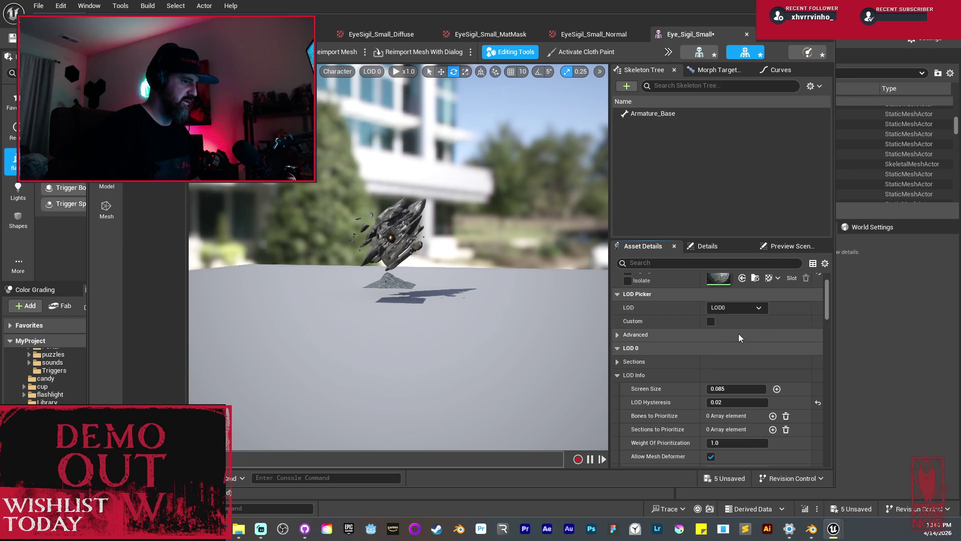
click(732, 390)
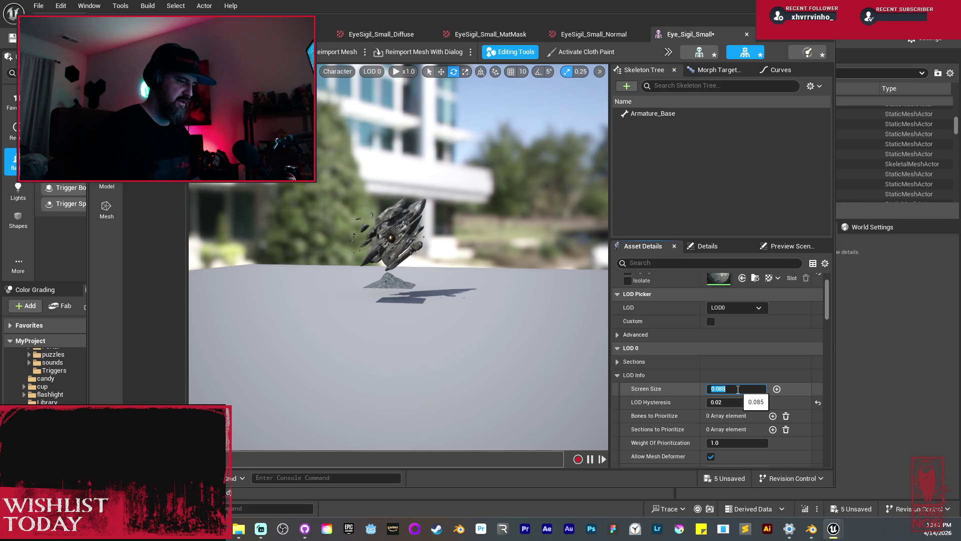
key(Return)
scroll(578, 307, up, 4)
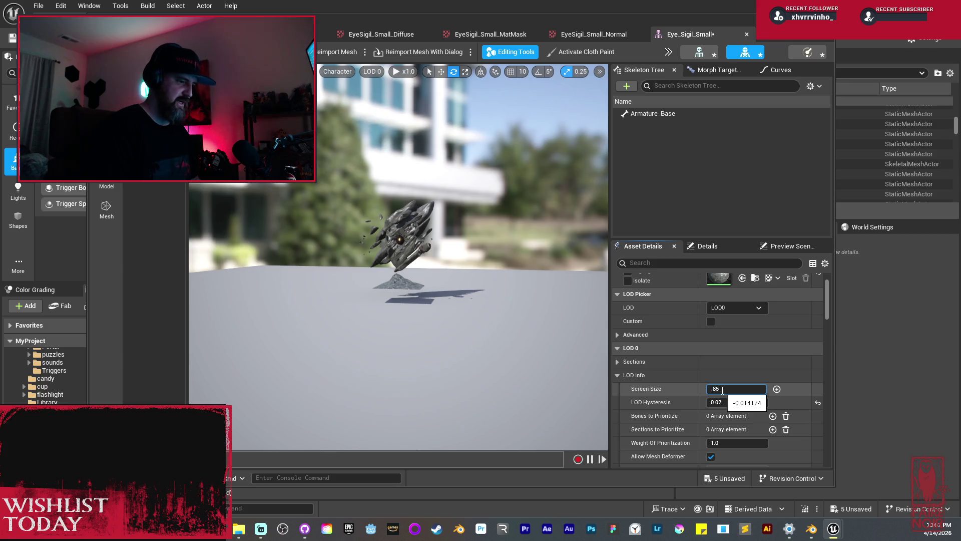
key(Return)
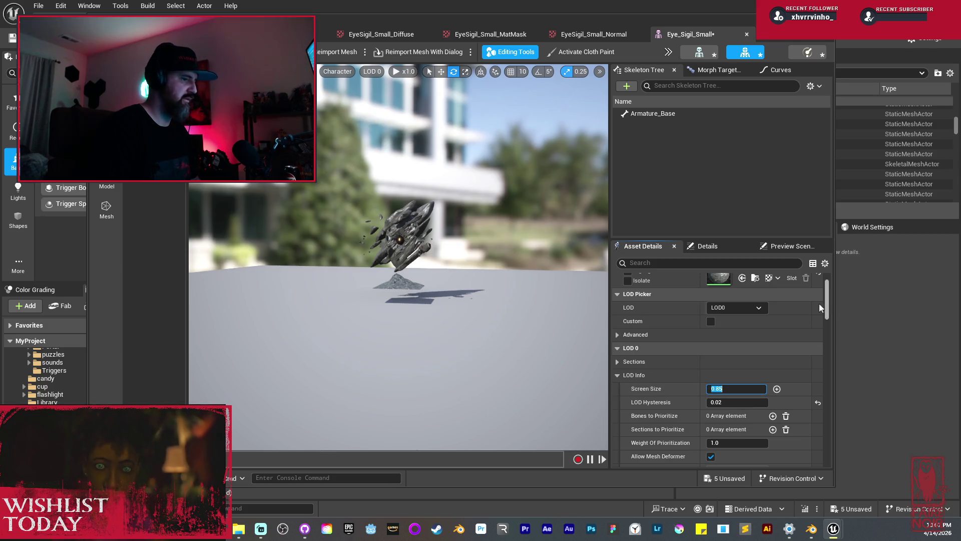
click(755, 309)
click(740, 362)
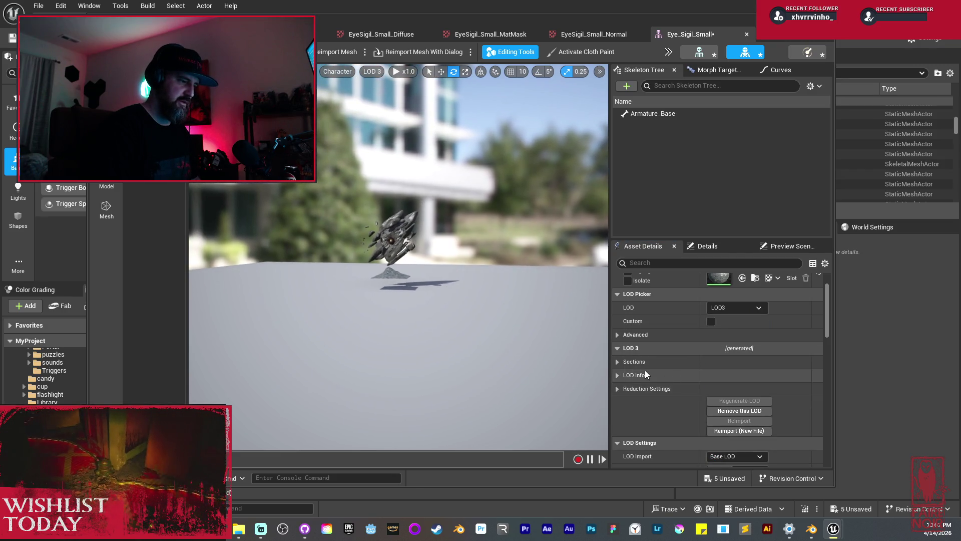
- Expand LOD3's LOD Info and set its Screen Size to 0.2
click(633, 374)
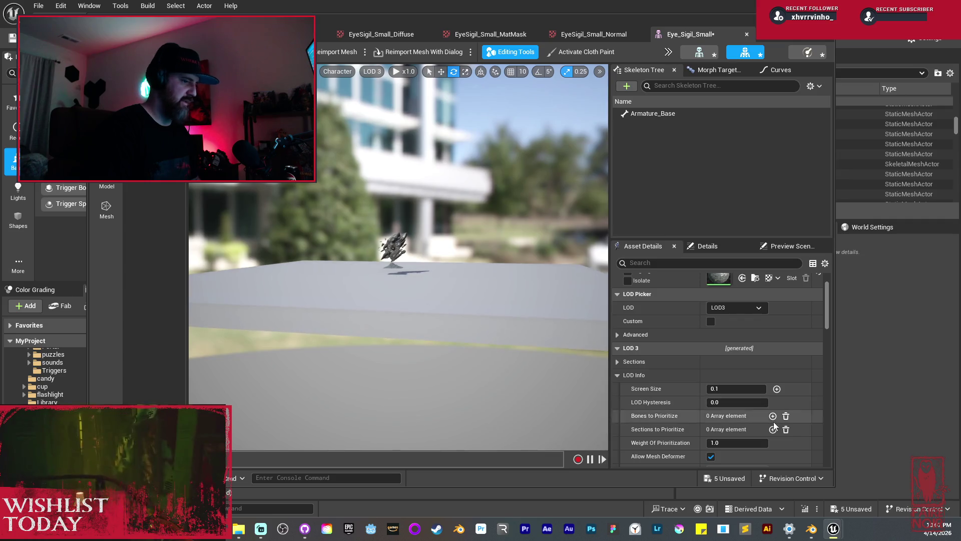
click(719, 389)
text(.2)
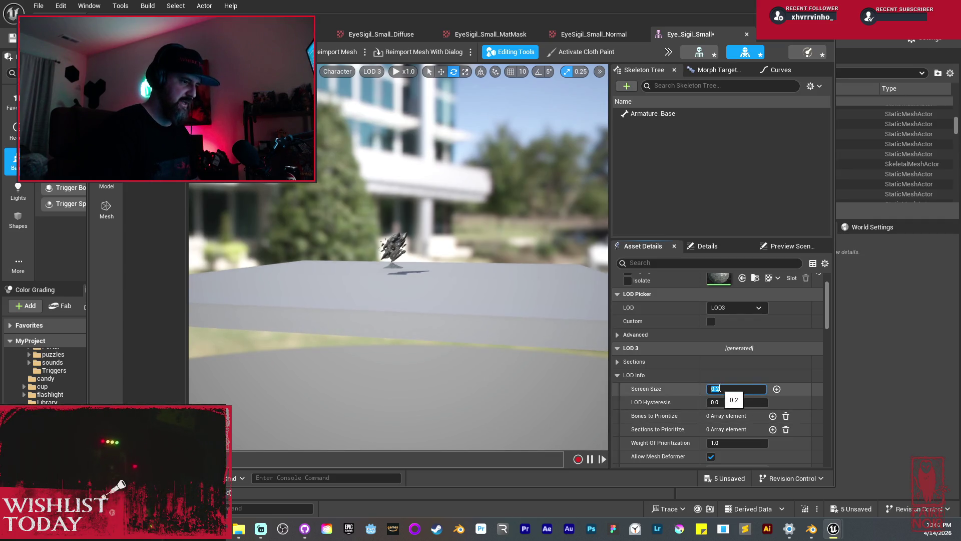
key(Return)
- Set LOD4's Screen Size to 0.12 and return the LOD Picker to Auto
click(732, 307)
click(728, 354)
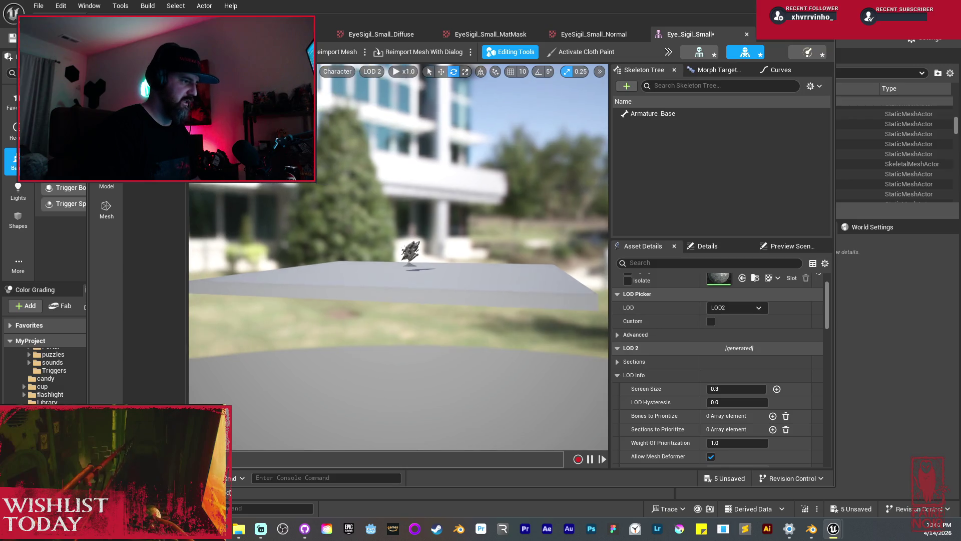
click(746, 308)
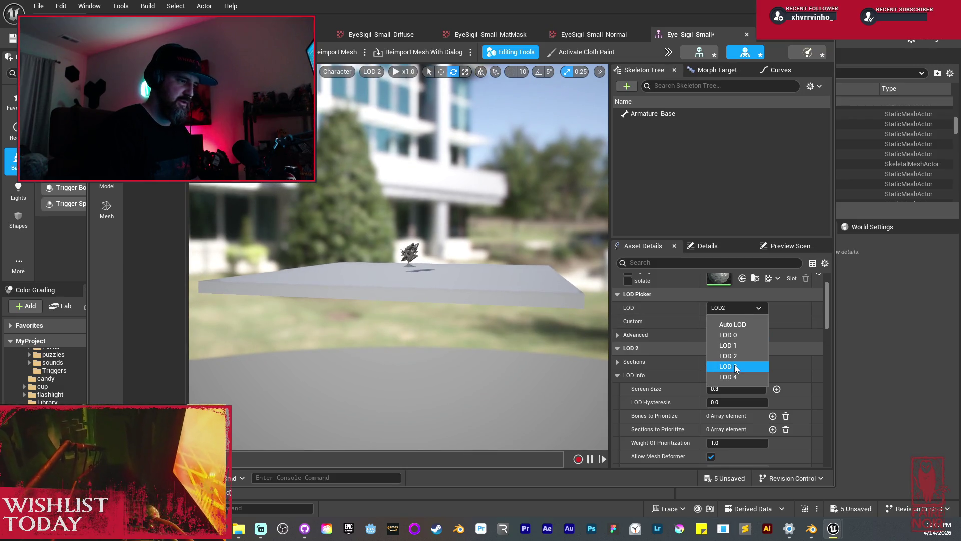
click(737, 377)
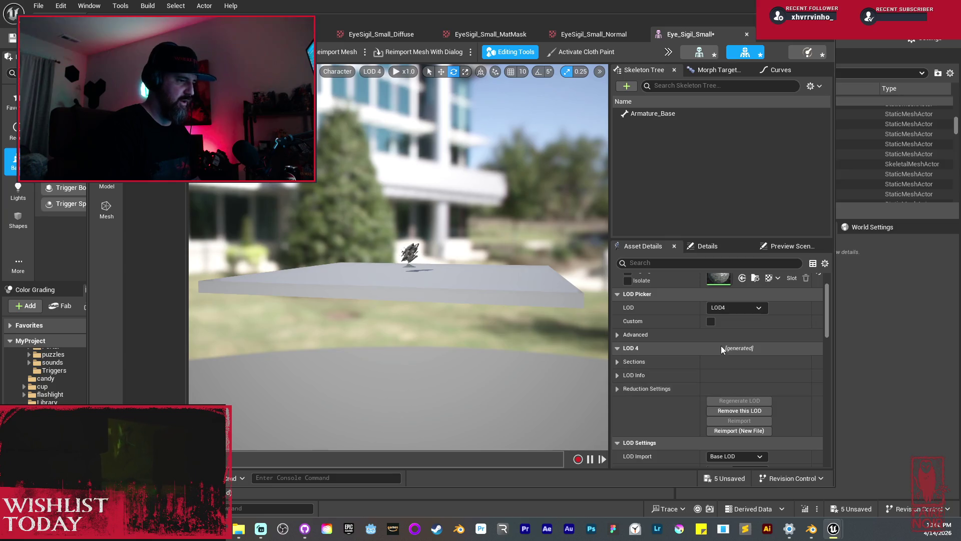
click(618, 375)
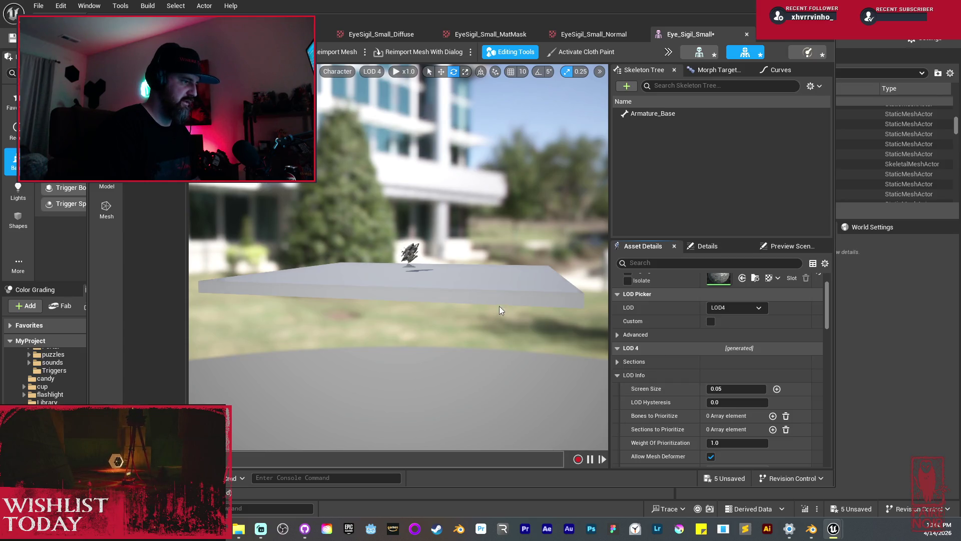
click(721, 389)
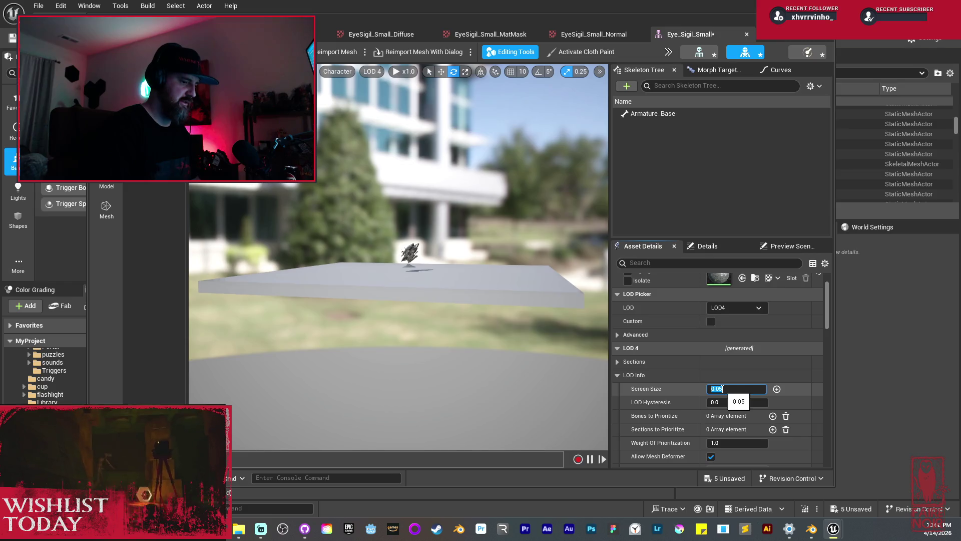
text(0.12)
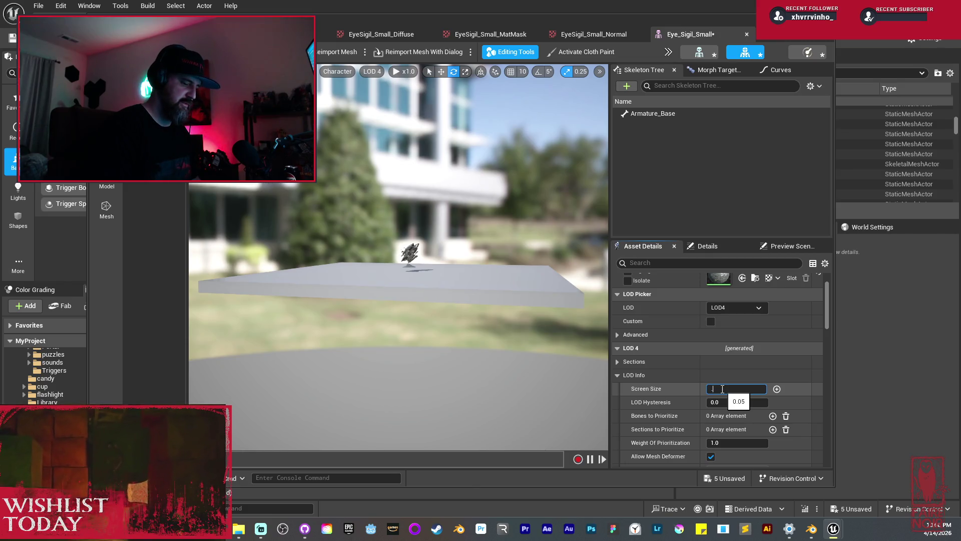
key(Return)
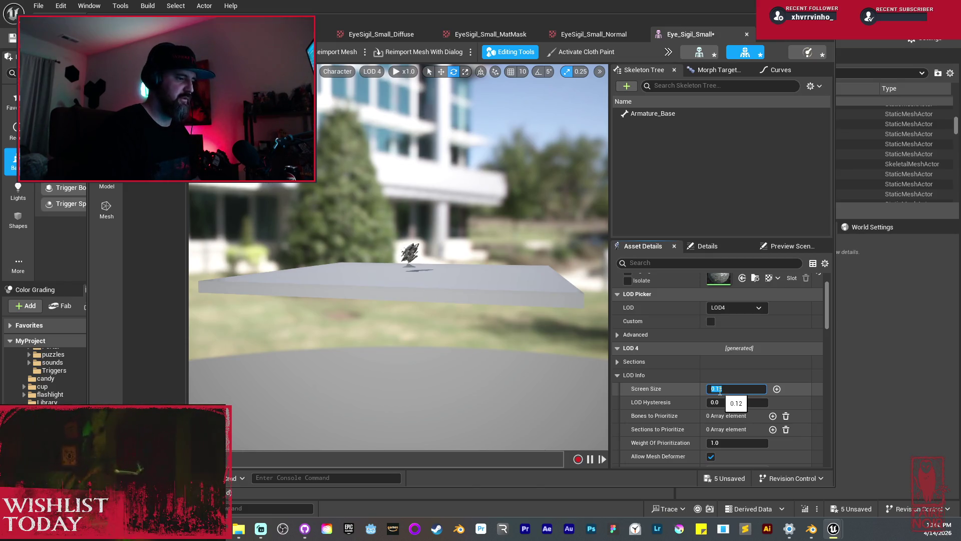
click(735, 308)
click(731, 323)
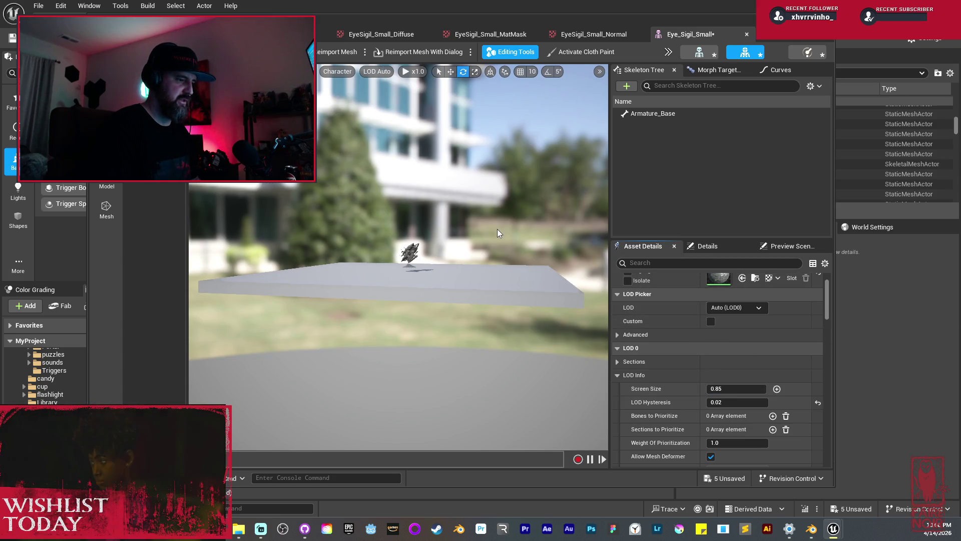
- Zoom the preview in and out to watch LOD transitions, then save Eye_Sigil_Small
scroll(497, 233, up, 5)
scroll(397, 250, down, 3)
scroll(398, 251, up, 6)
scroll(398, 250, down, 6)
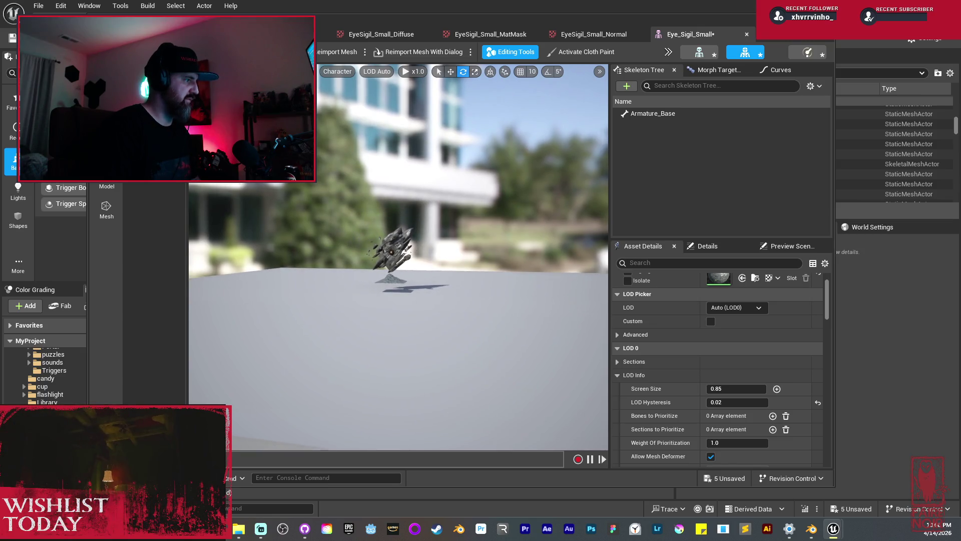
scroll(397, 250, down, 4)
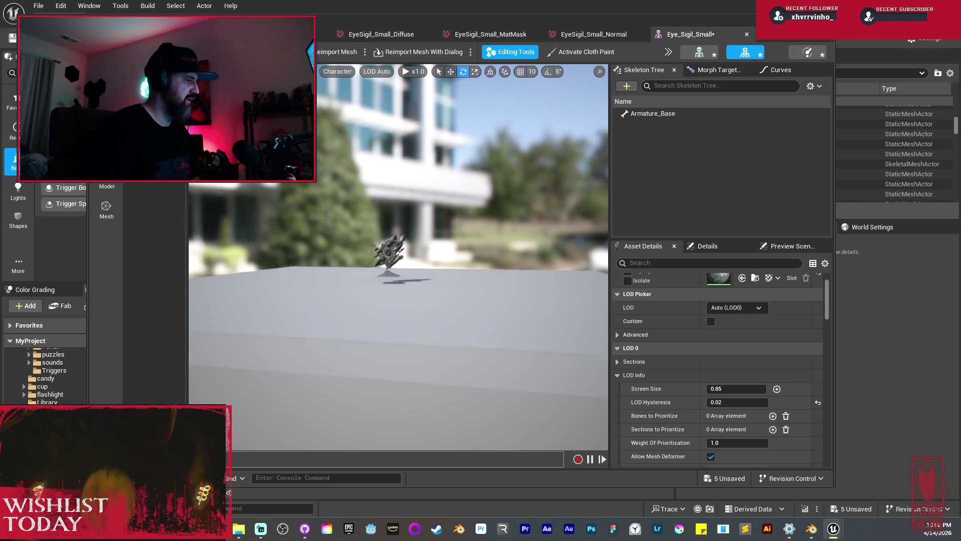
scroll(398, 250, down, 4)
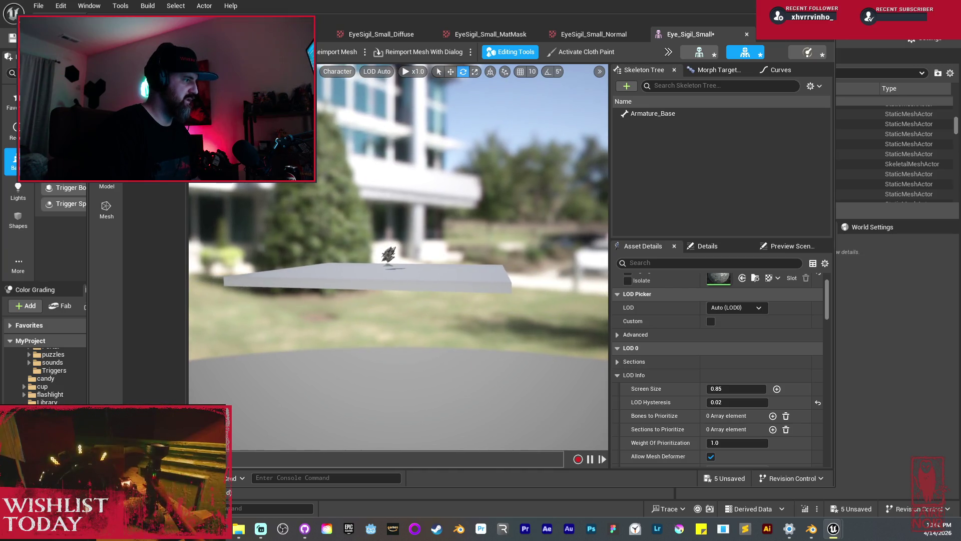
scroll(398, 250, up, 5)
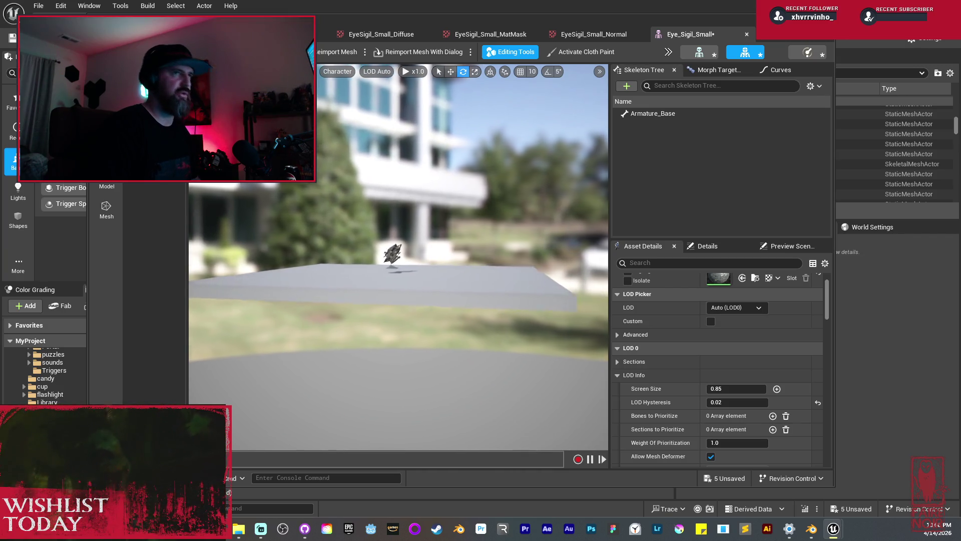
scroll(400, 250, up, 8)
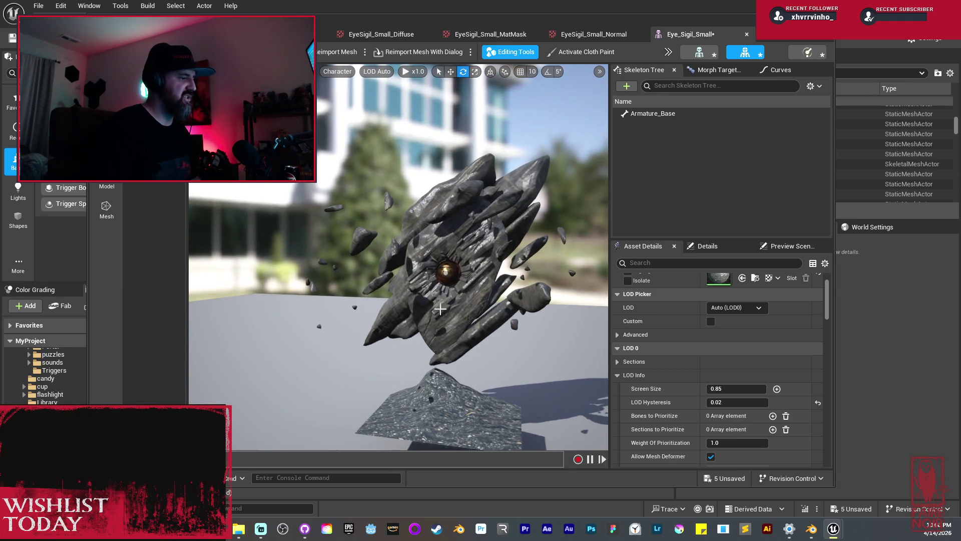
key(ctrl+s)
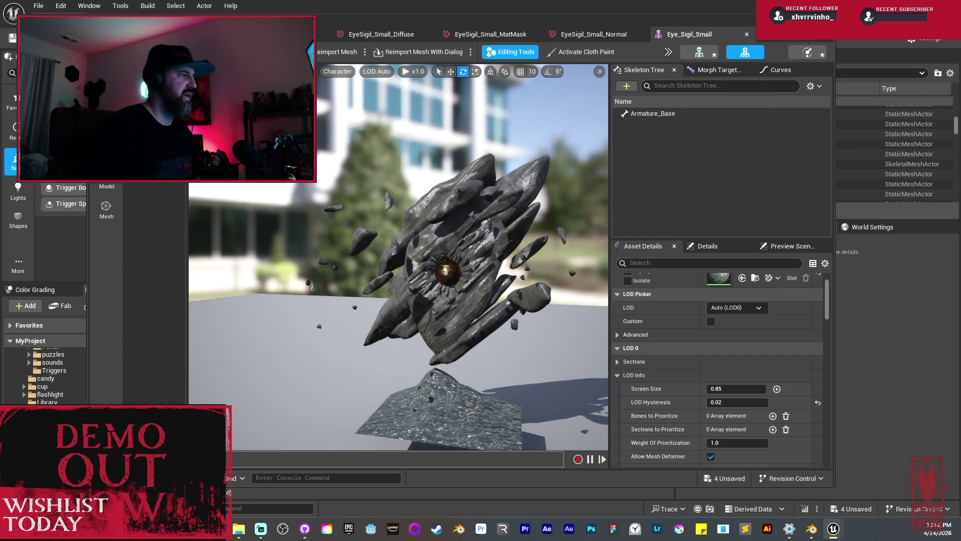
click(336, 48)
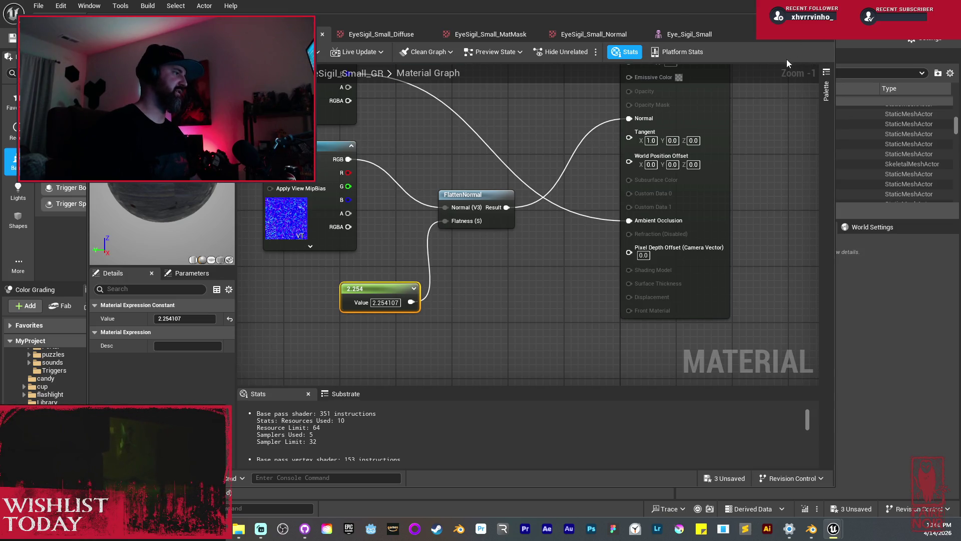
- Leave the asset editor to get back to the atrium level and EyeSigils folder
key(alt+Tab)
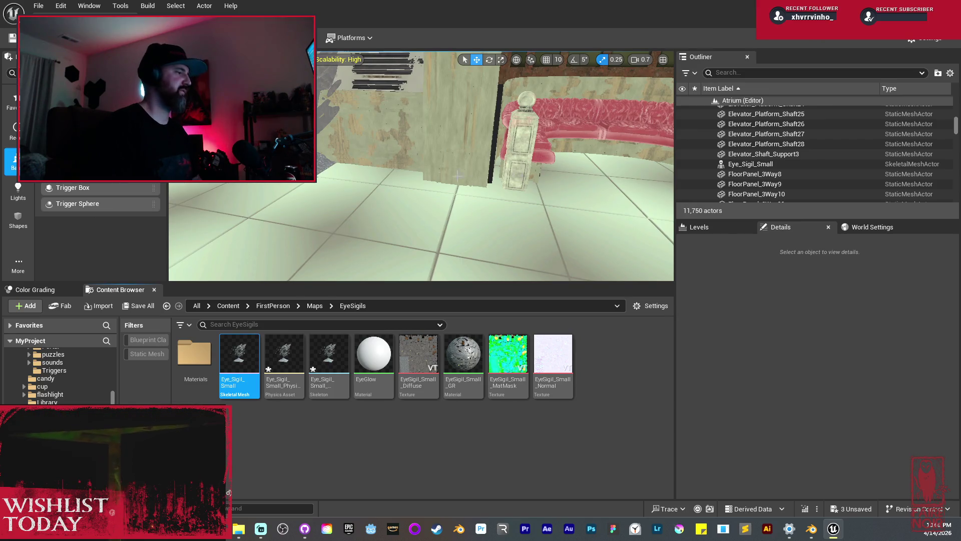
- Move the assets from EyeGlow through EyeSigil_Small_Normal into the Materials folder
drag(458, 175, 470, 170)
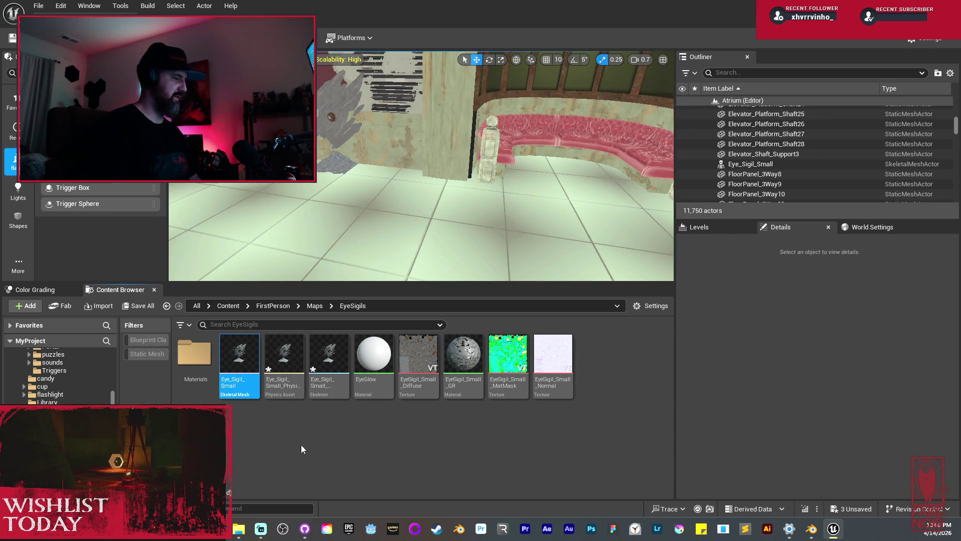
click(372, 373)
shift+click(549, 358)
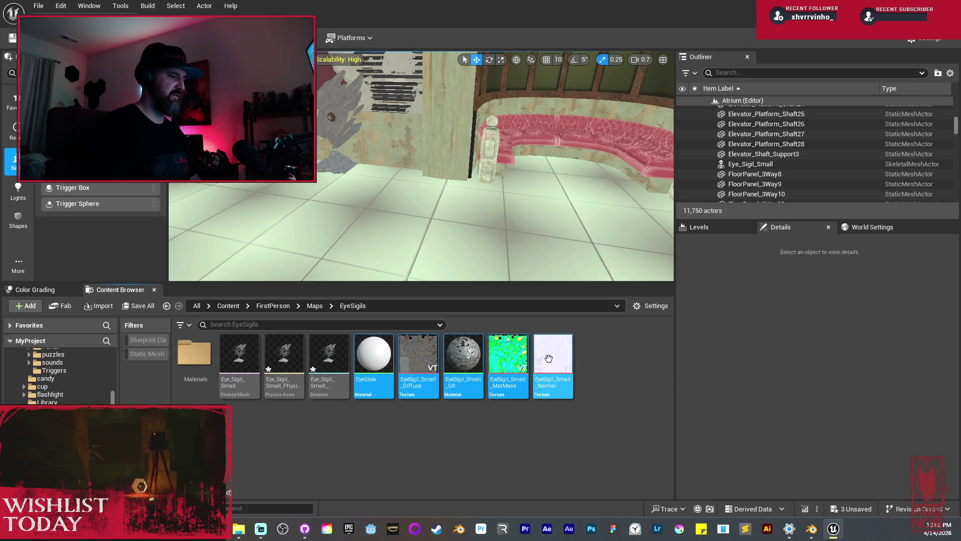
mouse_move(555, 358)
mouse_down()
mouse_move(205, 366)
mouse_move(189, 354)
mouse_up()
click(221, 377)
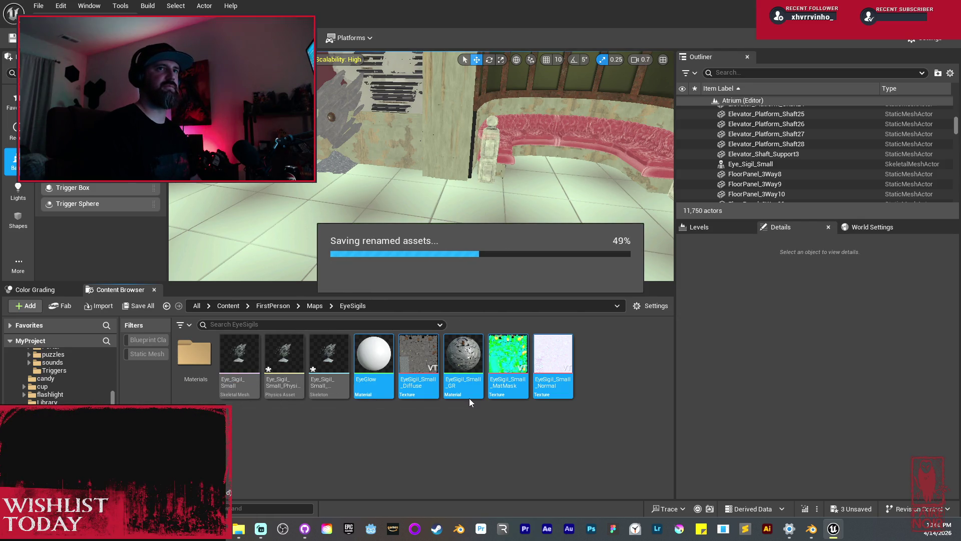
- Create a new folder named Textures inside Materials
double_click(194, 353)
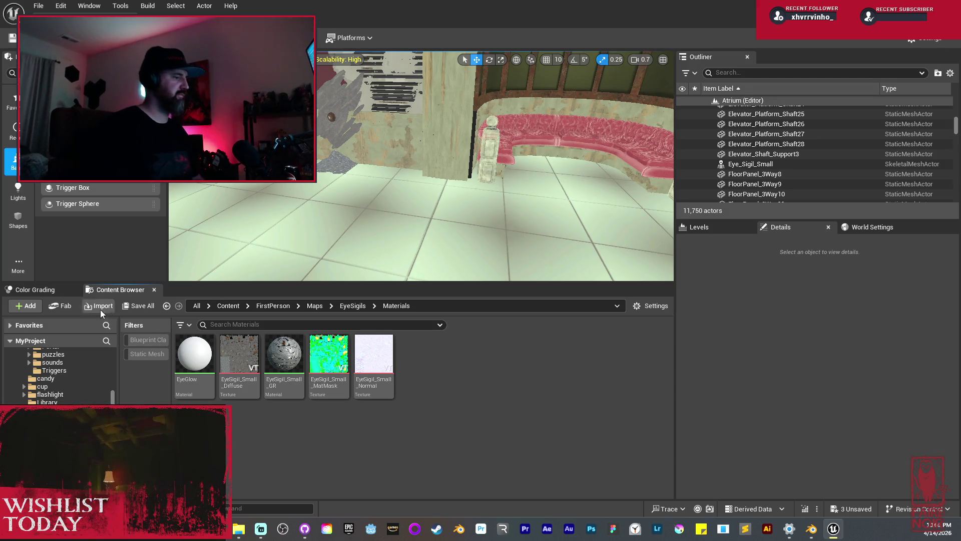
right_click(452, 400)
click(502, 189)
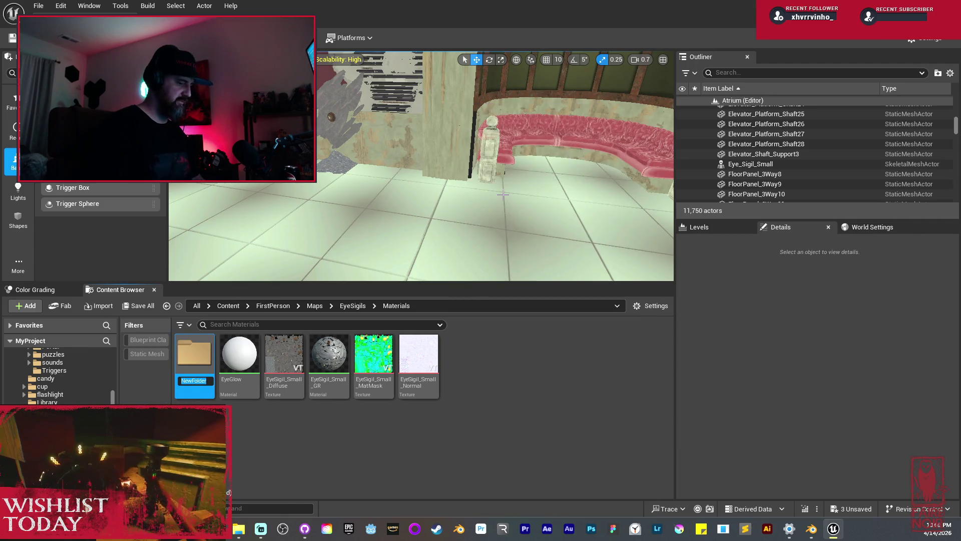
text(Textures)
key(Return)
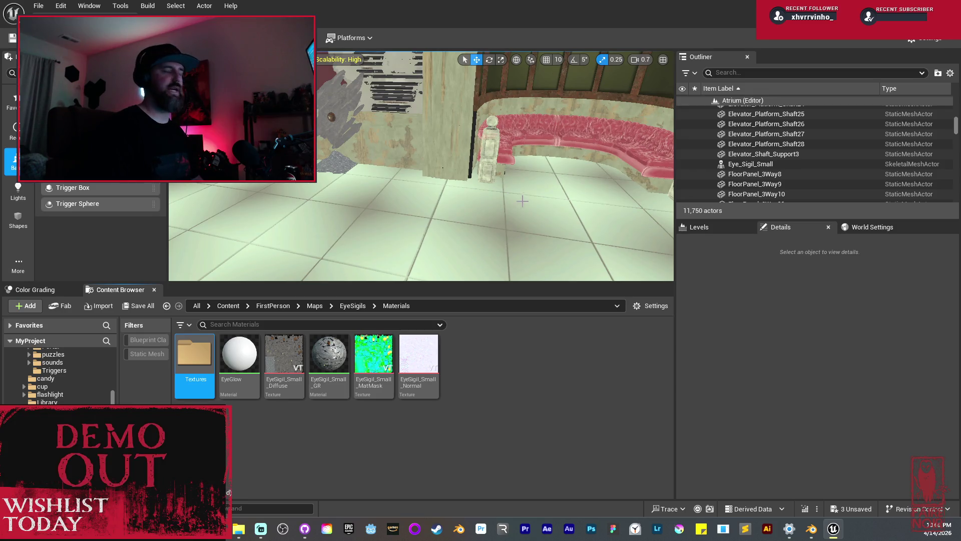
- Move the Diffuse, MatMask and Normal EyeSigil_Small textures into Textures, then return to EyeSigils
click(284, 355)
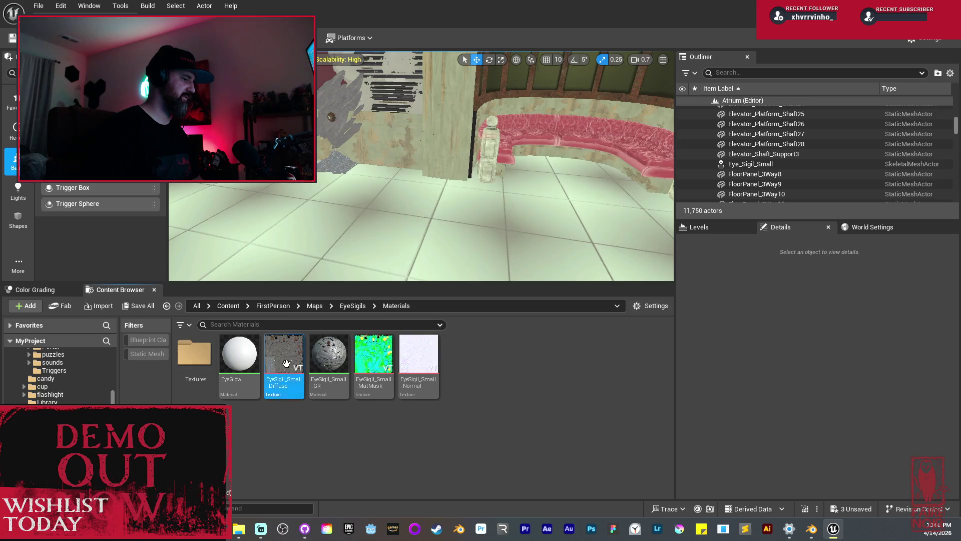
ctrl+click(383, 356)
ctrl+click(418, 355)
drag(419, 356, 194, 353)
click(233, 374)
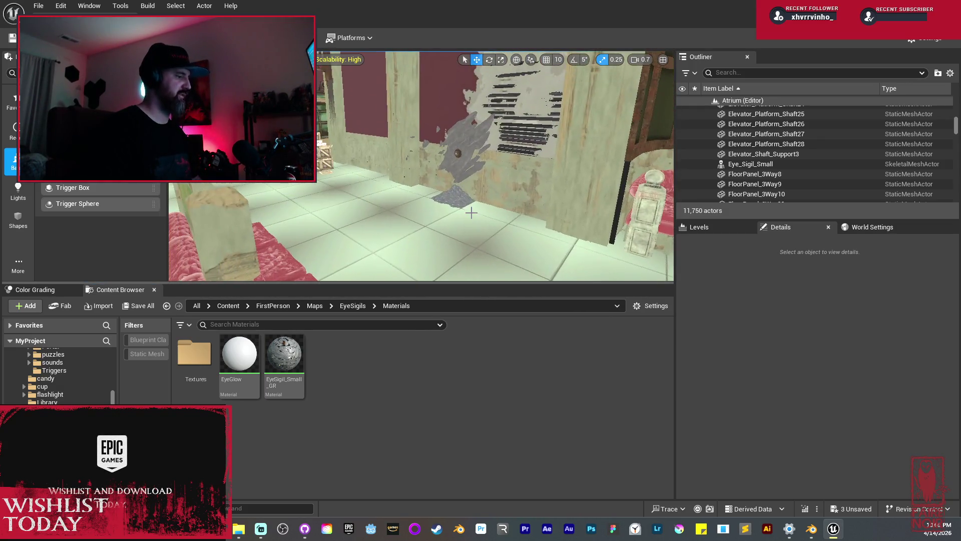
click(353, 306)
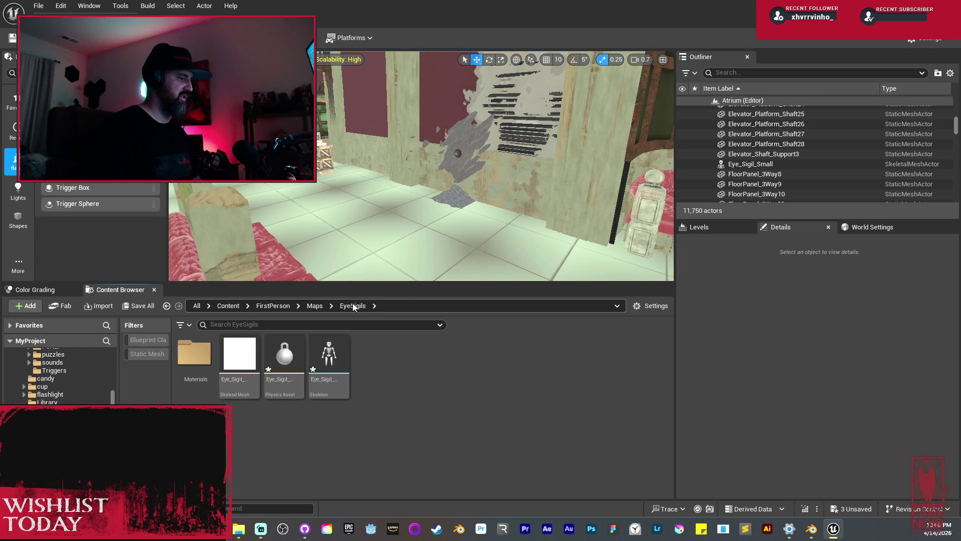
- Import Eye_Sigil_Medium.fbx into the EyeSigils folder to bring up its import options
right_click(434, 408)
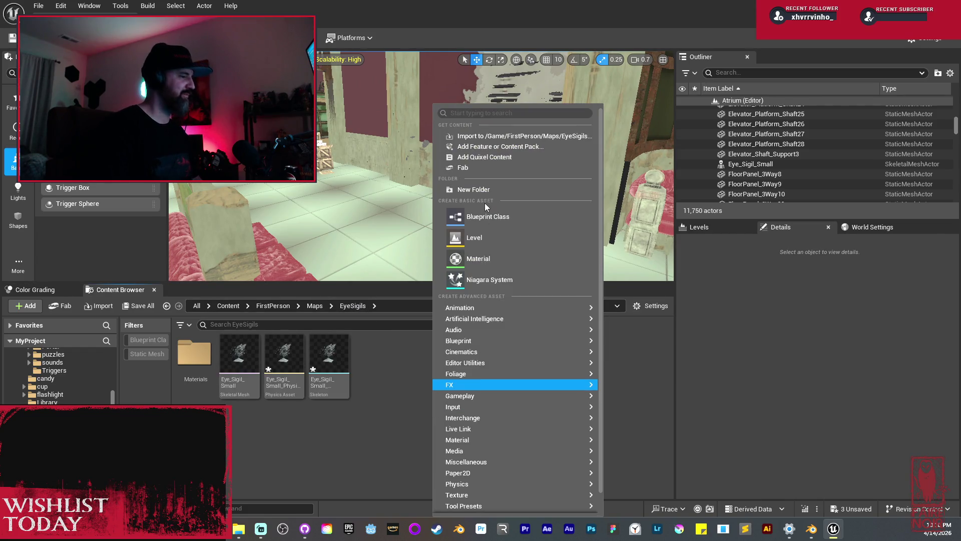
click(485, 136)
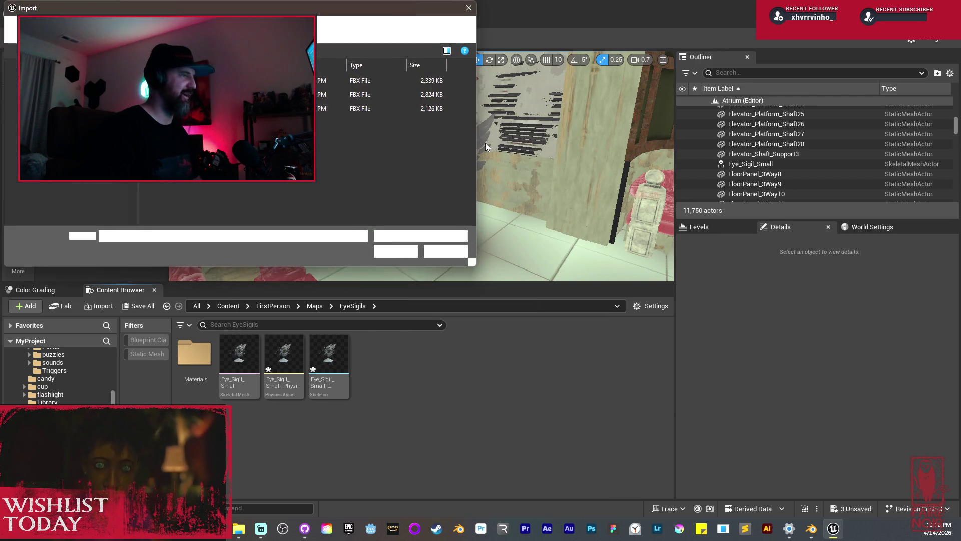
click(281, 94)
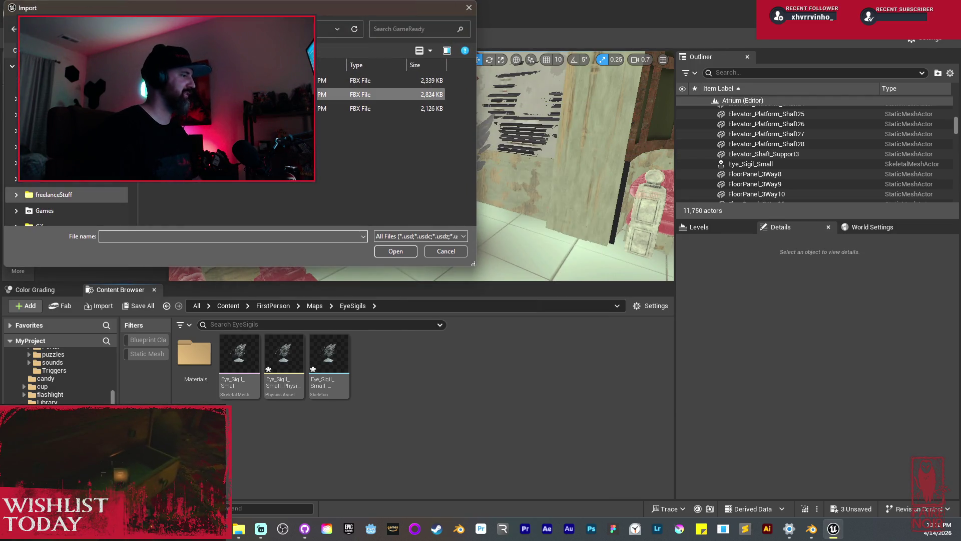
click(394, 251)
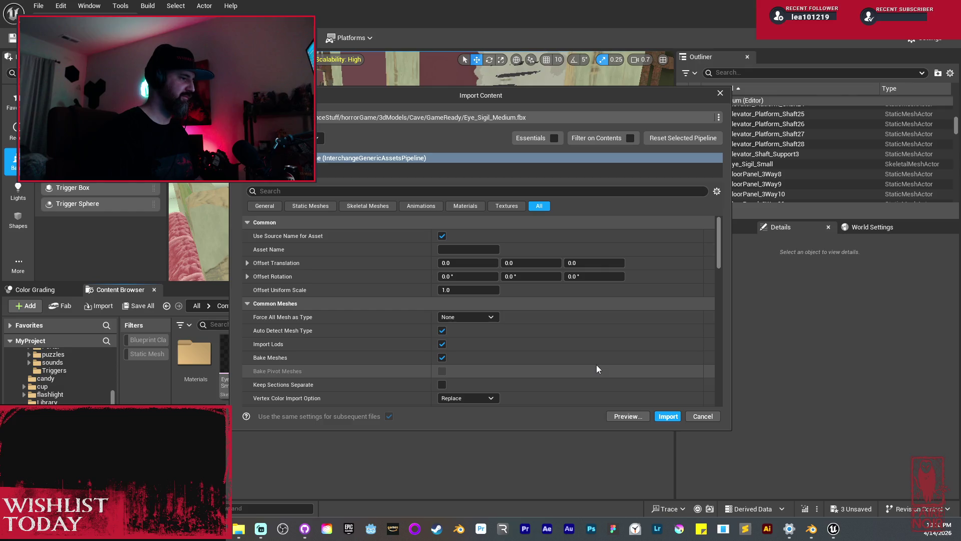
- Reset the import Skeleton to None so a new one is made, then import Eye_Sigil_Medium
mouse_move(720, 242)
mouse_down()
mouse_move(721, 283)
mouse_move(721, 274)
mouse_up()
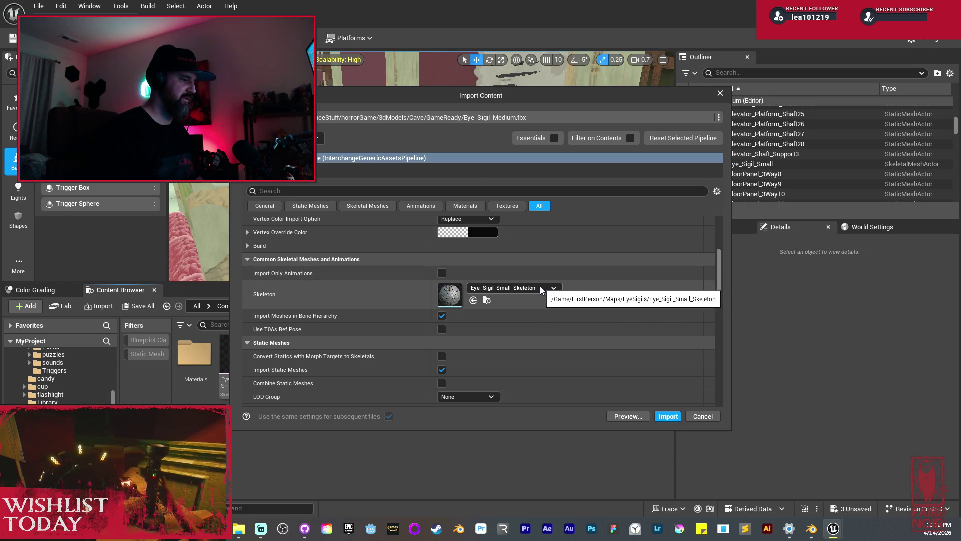
click(553, 289)
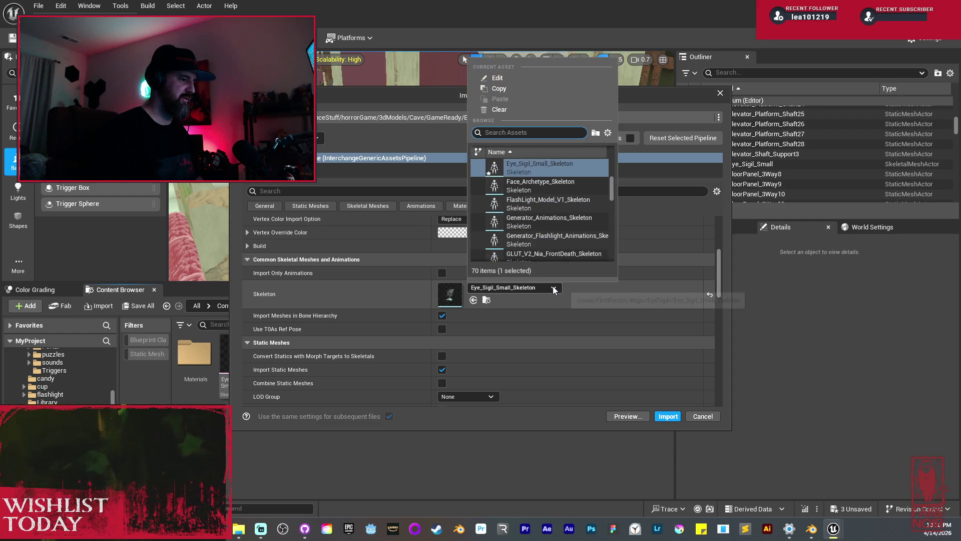
click(683, 299)
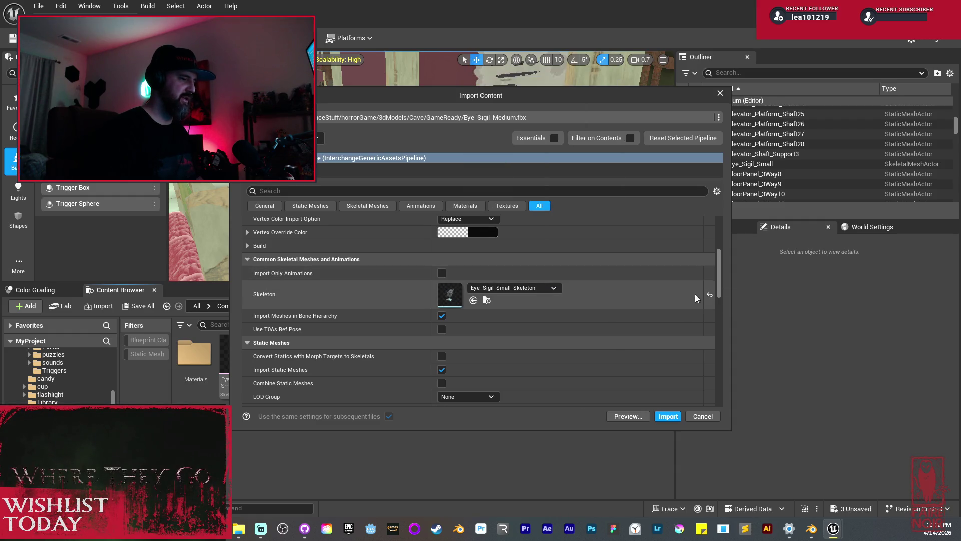
click(708, 291)
scroll(415, 284, up, 5)
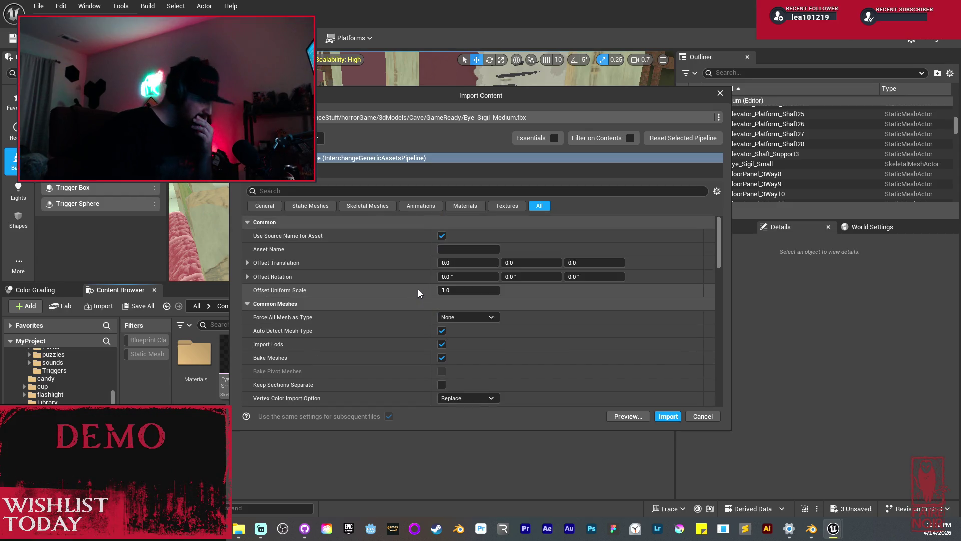
click(672, 419)
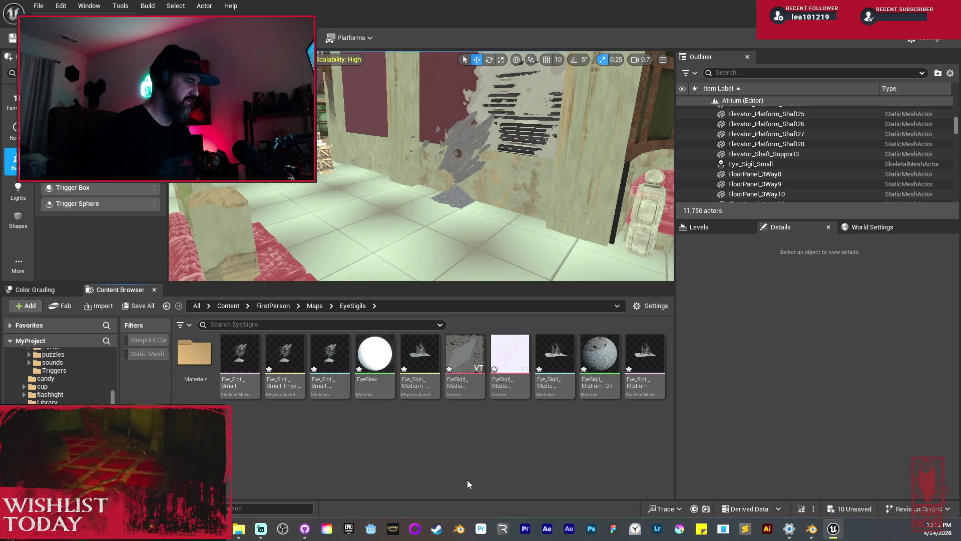
click(657, 387)
- Check the Materials folder, then reopen the Eye_Sigil_Medium skeletal mesh in the mesh editor
double_click(656, 387)
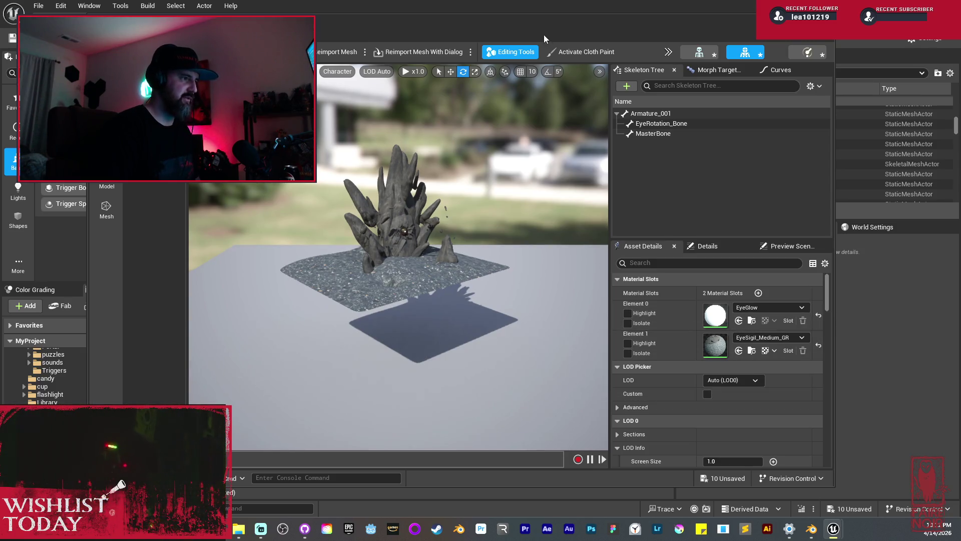
click(362, 30)
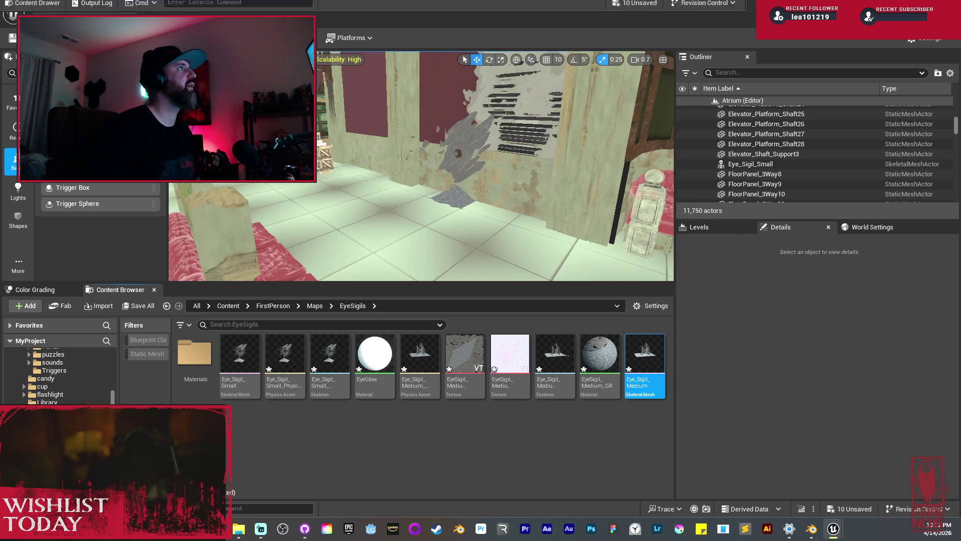
double_click(195, 353)
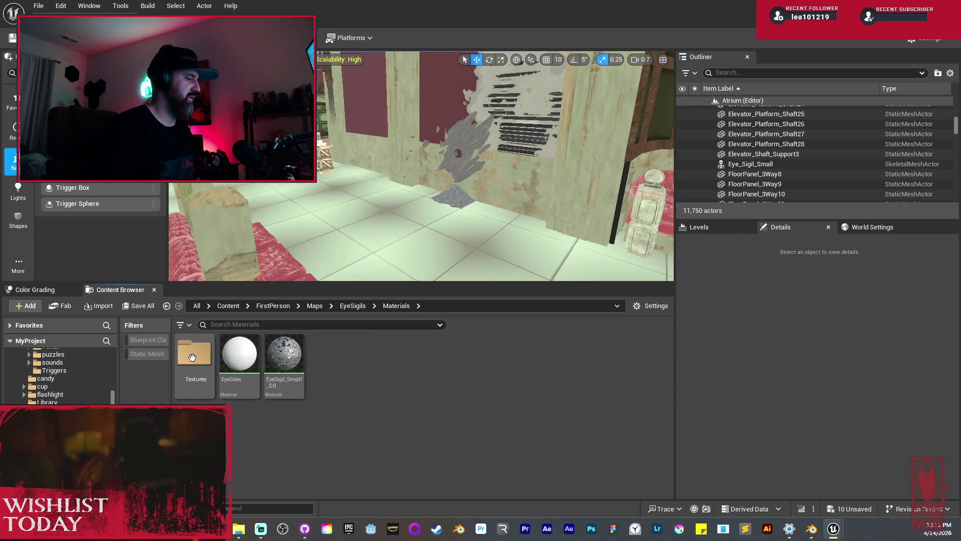
click(239, 356)
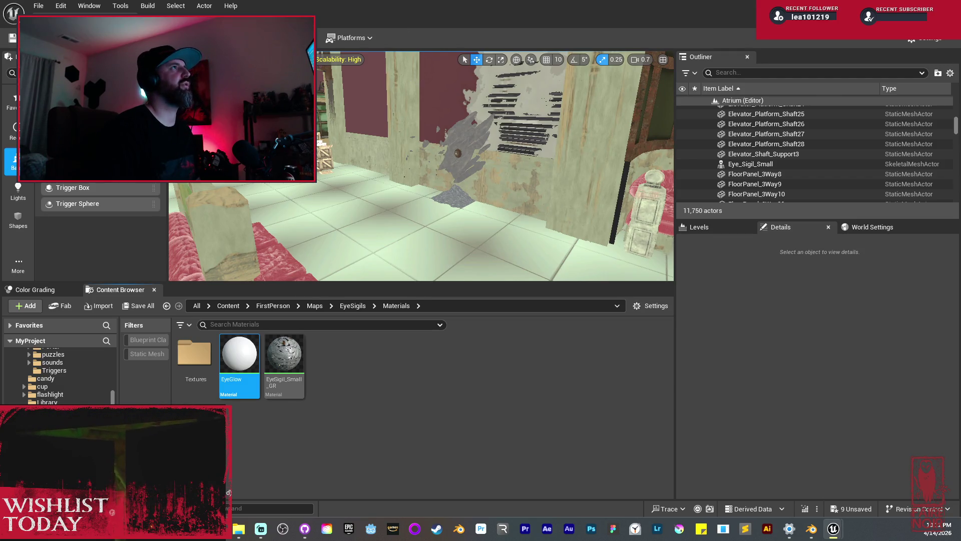
key(BackSpace)
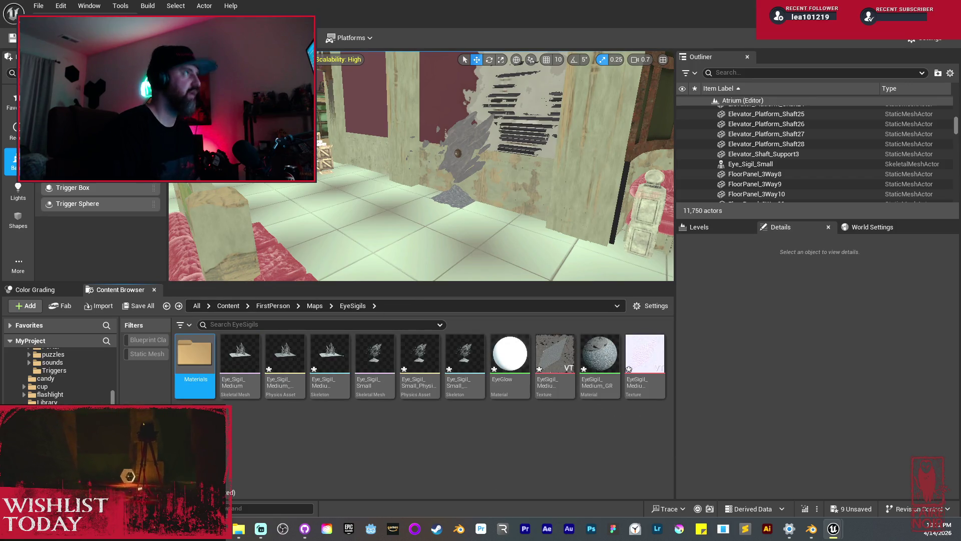
double_click(240, 353)
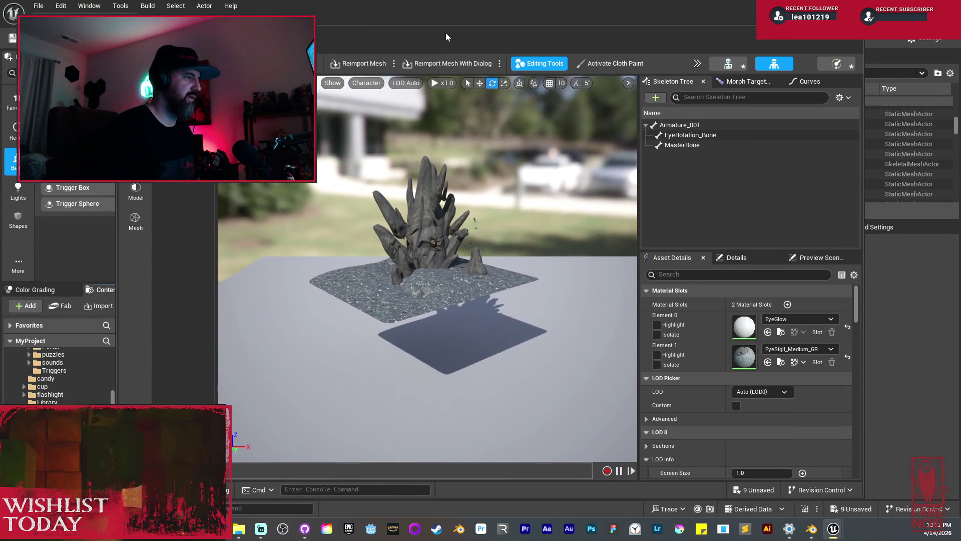
- Set Number of LODs to 5 in LOD Settings and apply the changes
scroll(846, 420, down, 5)
scroll(841, 417, down, 8)
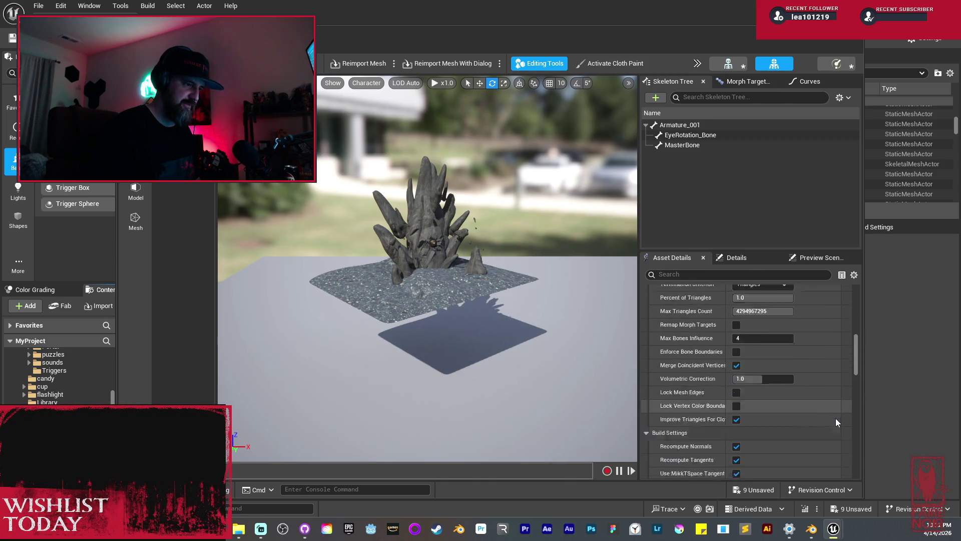
scroll(837, 420, down, 8)
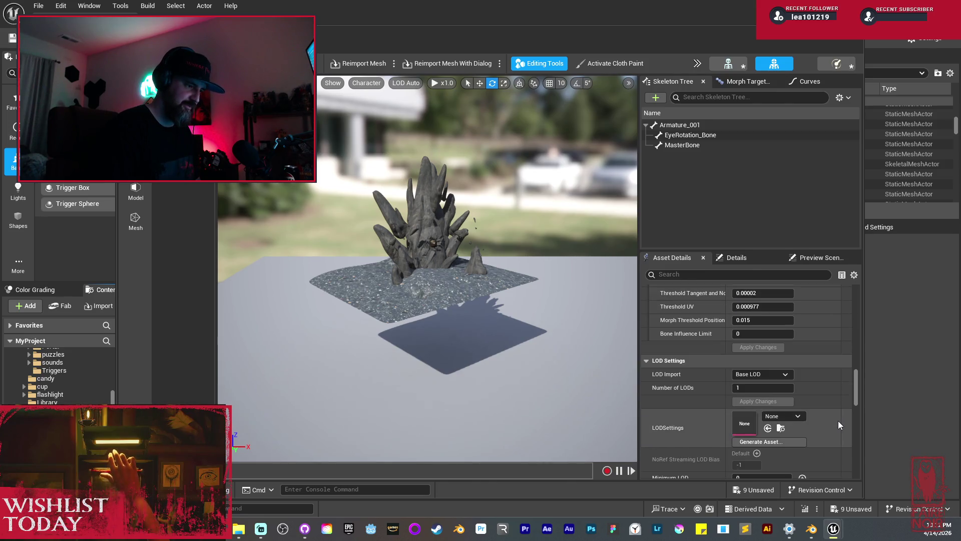
scroll(837, 413, down, 2)
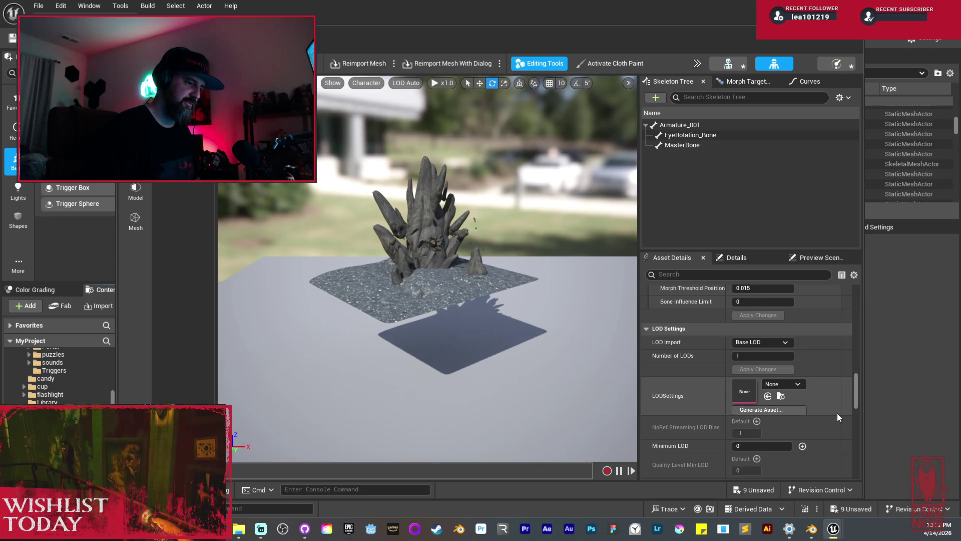
click(747, 356)
text(5)
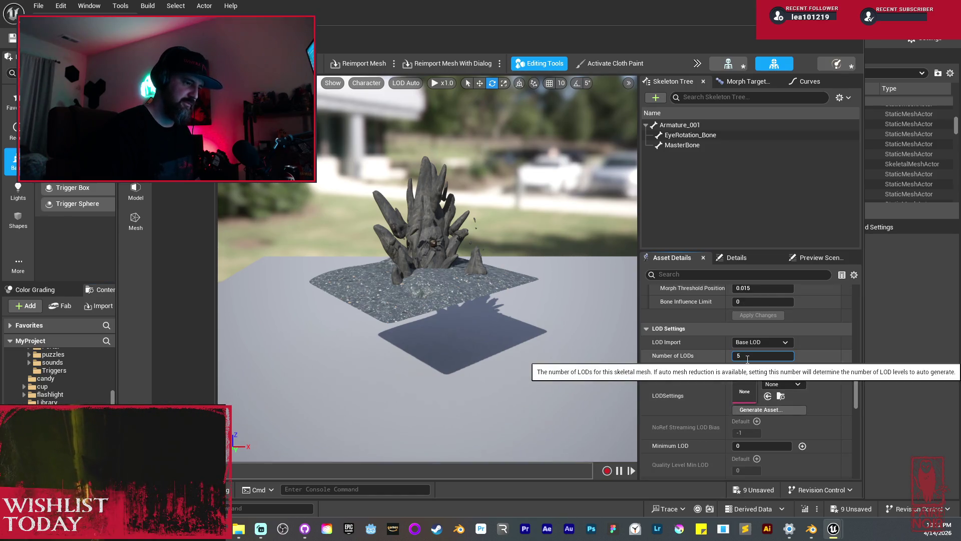
key(Return)
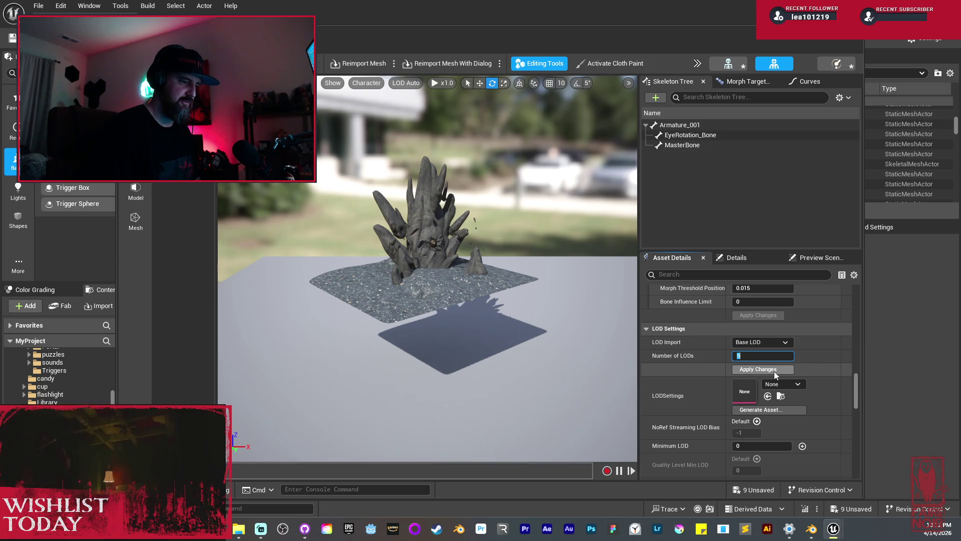
click(775, 371)
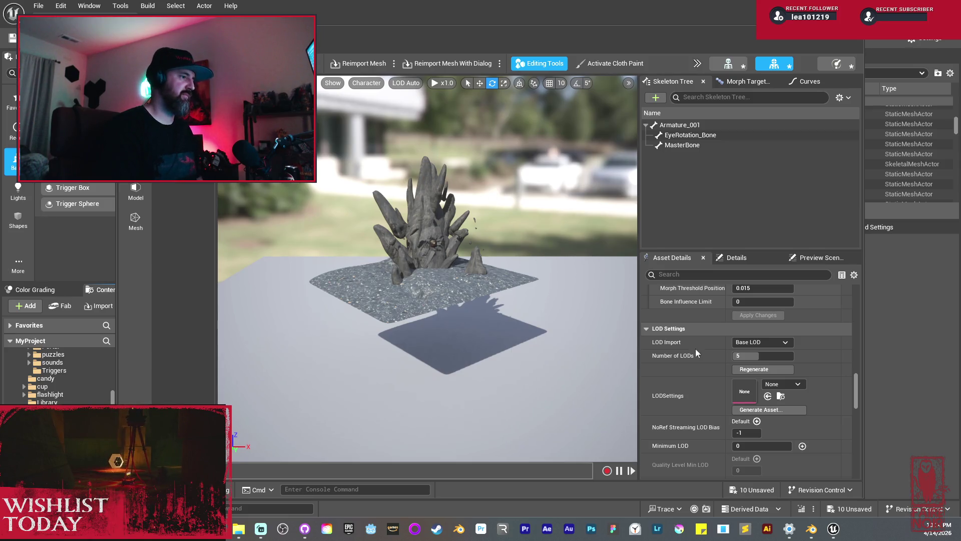
- Inspect the rocks up close, keep LOD import at the base level, and preview LOD0
mouse_move(518, 244)
mouse_down()
mouse_move(490, 233)
mouse_move(488, 221)
mouse_move(496, 232)
mouse_up()
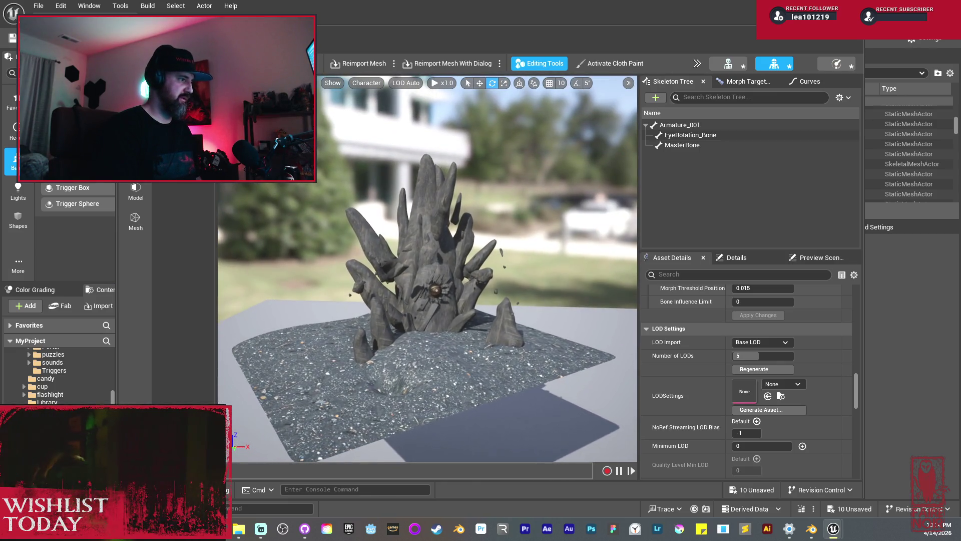
scroll(428, 271, down, 8)
mouse_move(428, 270)
mouse_down()
mouse_move(428, 240)
mouse_move(438, 240)
mouse_up()
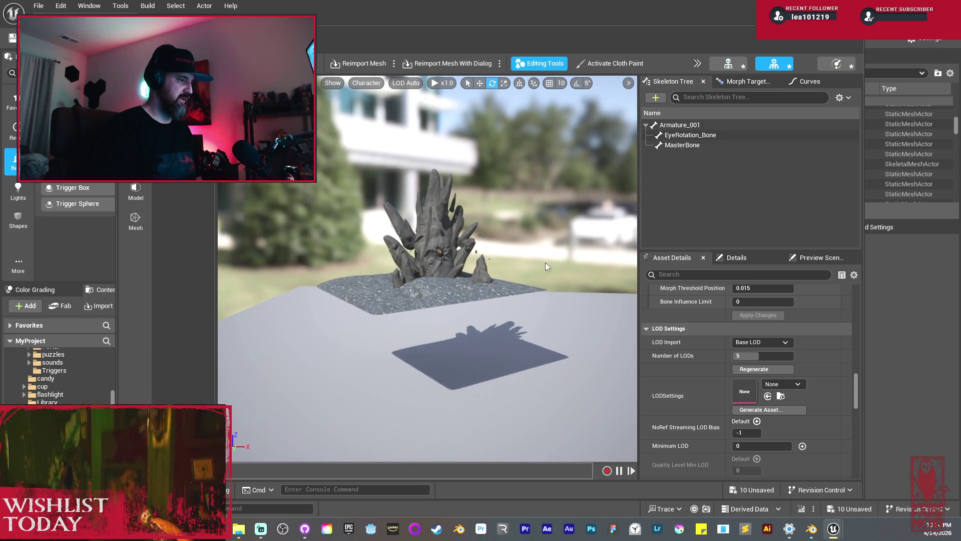
click(779, 341)
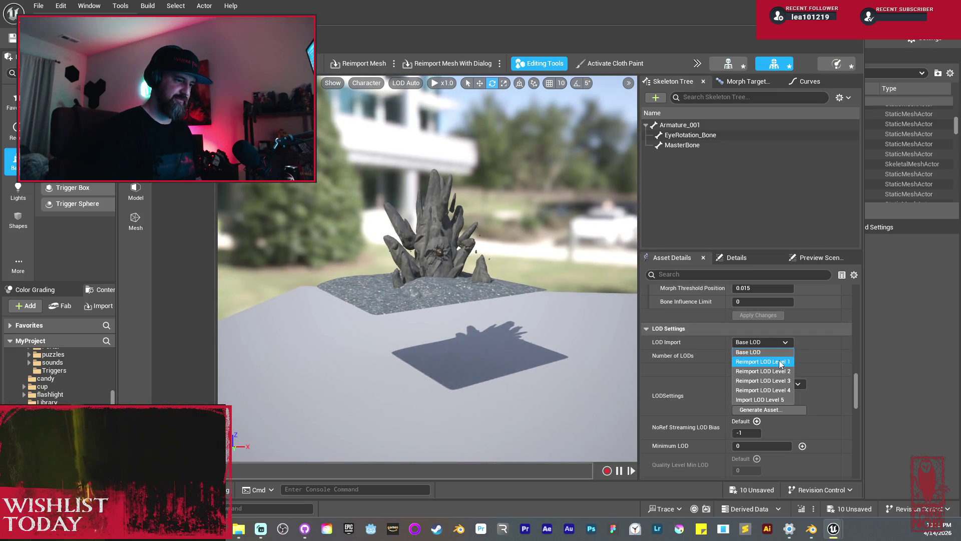
click(836, 342)
scroll(830, 339, up, 3)
scroll(826, 342, up, 5)
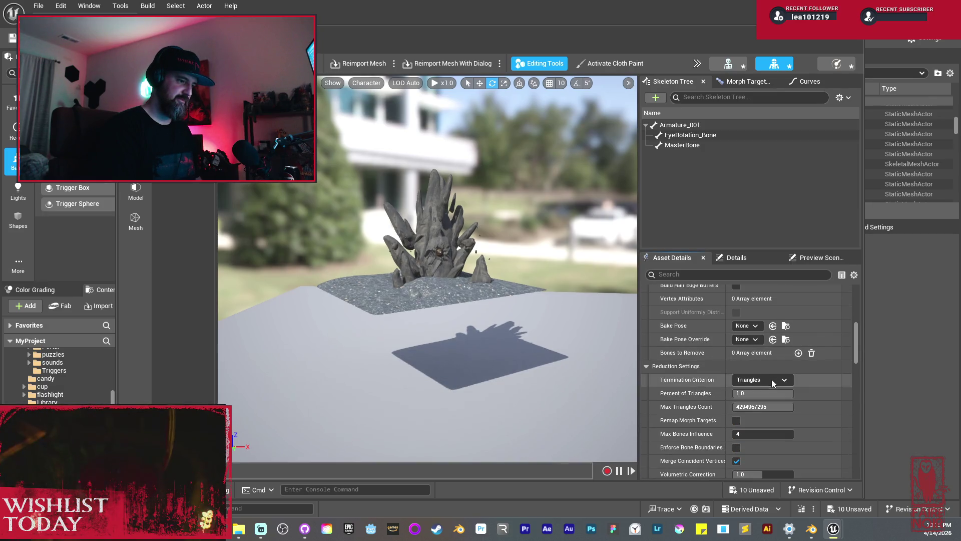
scroll(772, 380, up, 10)
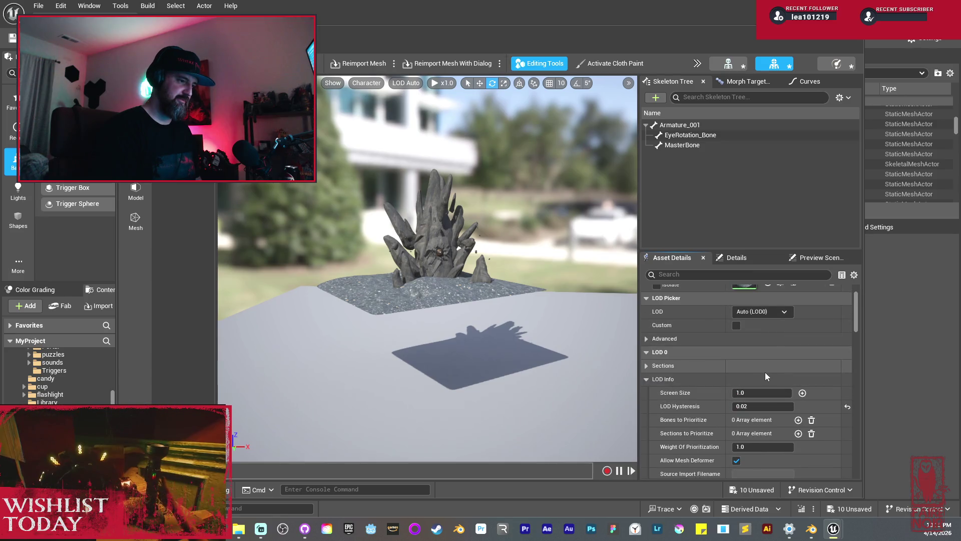
click(773, 312)
- Compare the LOD 0 and LOD 1 previews, then set LOD 1 Screen Size to 1.0
click(741, 349)
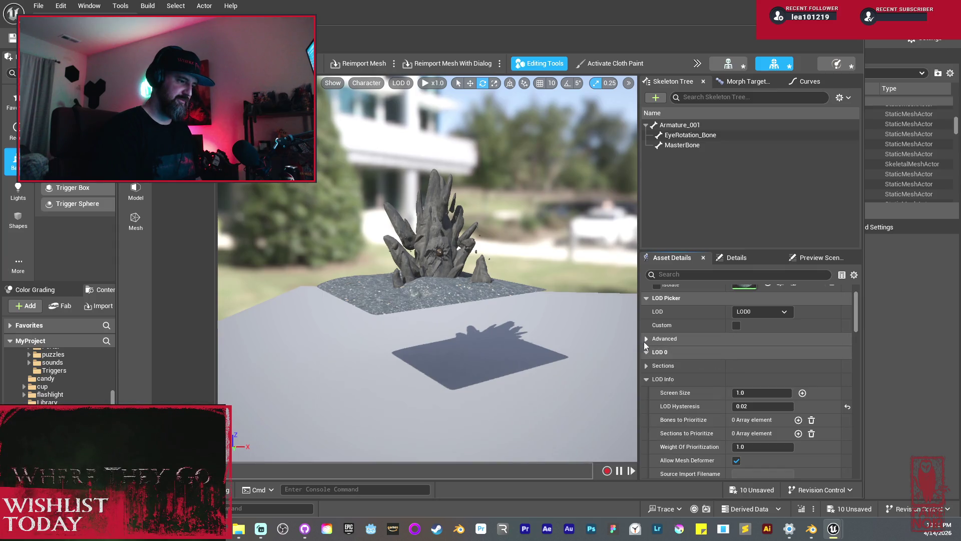
scroll(687, 410, down, 1)
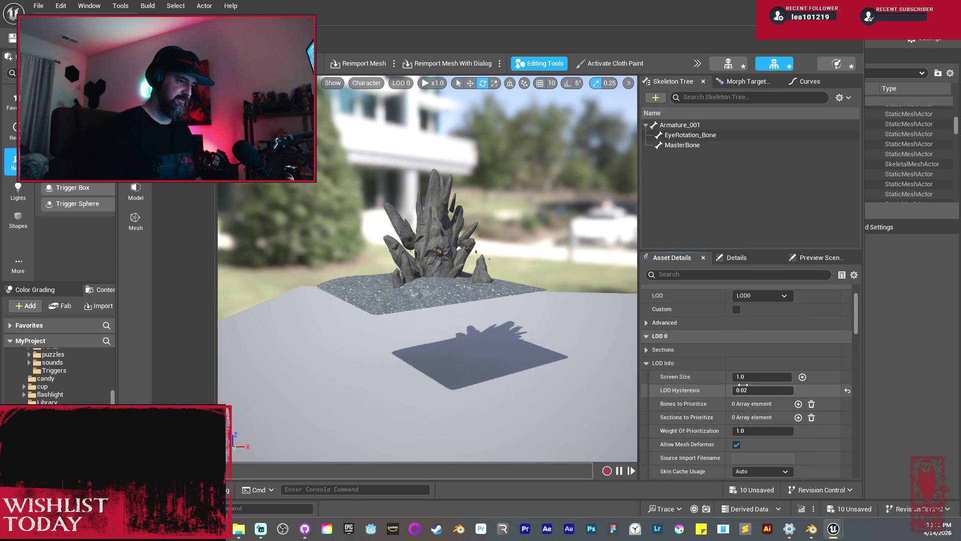
click(768, 296)
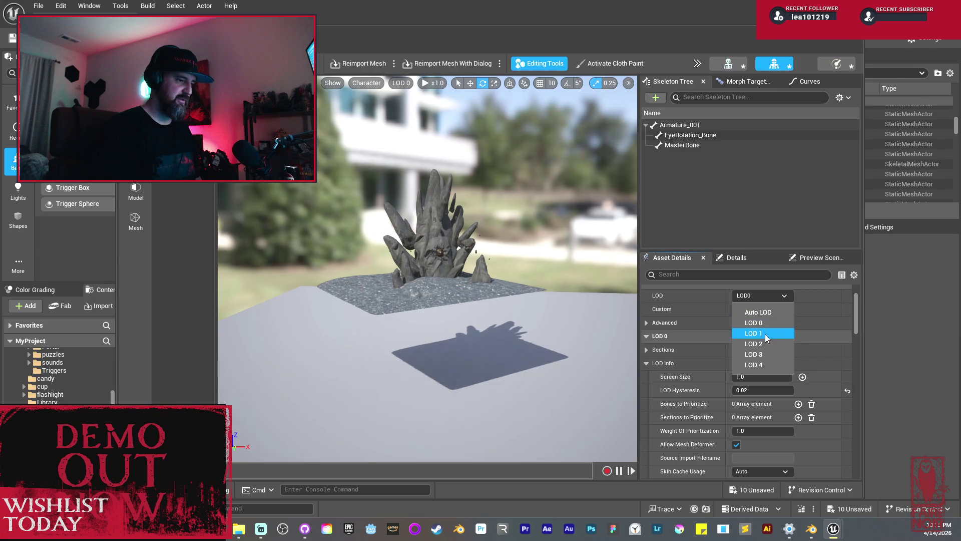
click(763, 332)
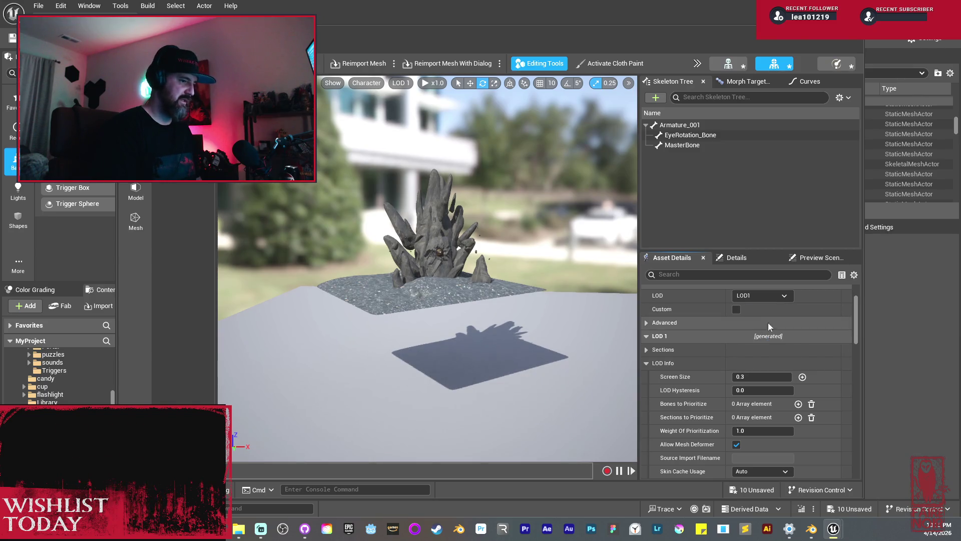
click(781, 296)
click(763, 323)
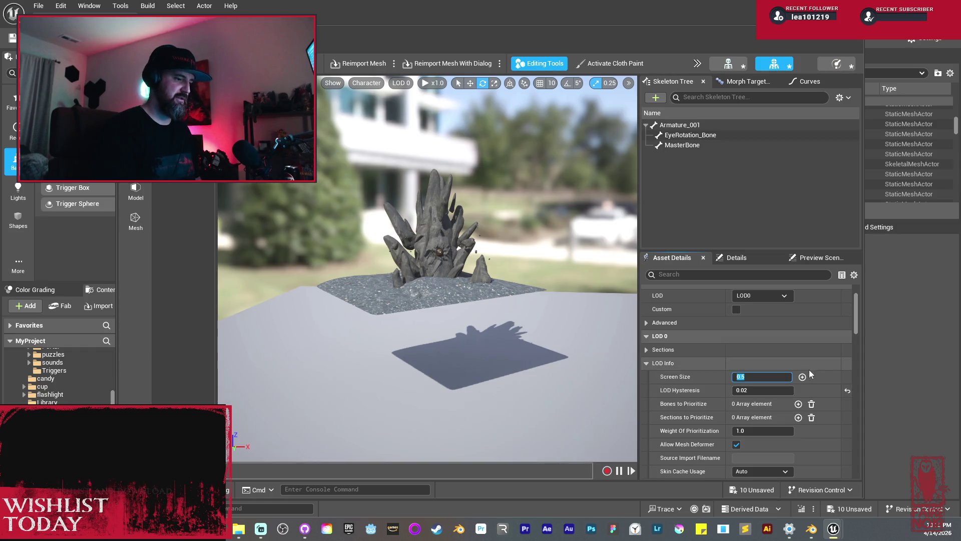
click(772, 297)
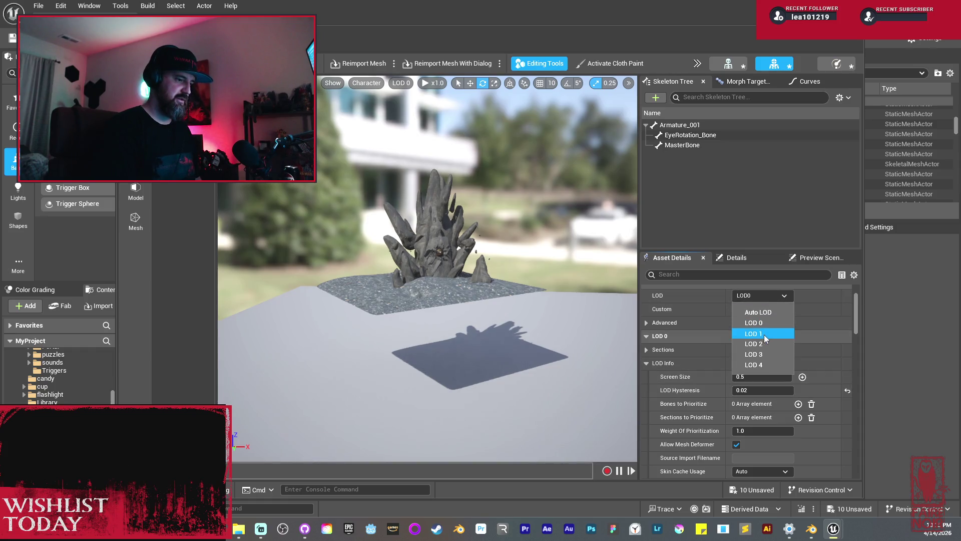
click(764, 333)
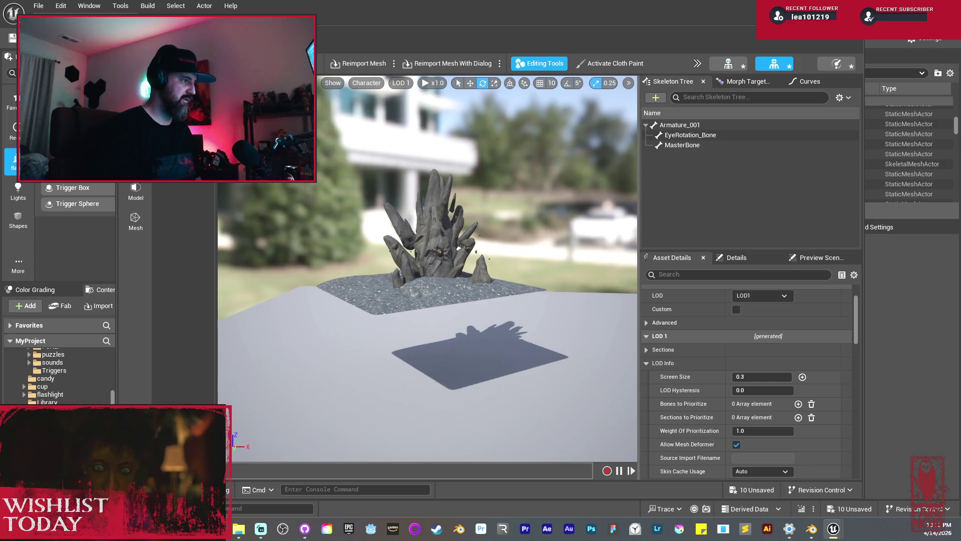
right_click(476, 258)
click(746, 378)
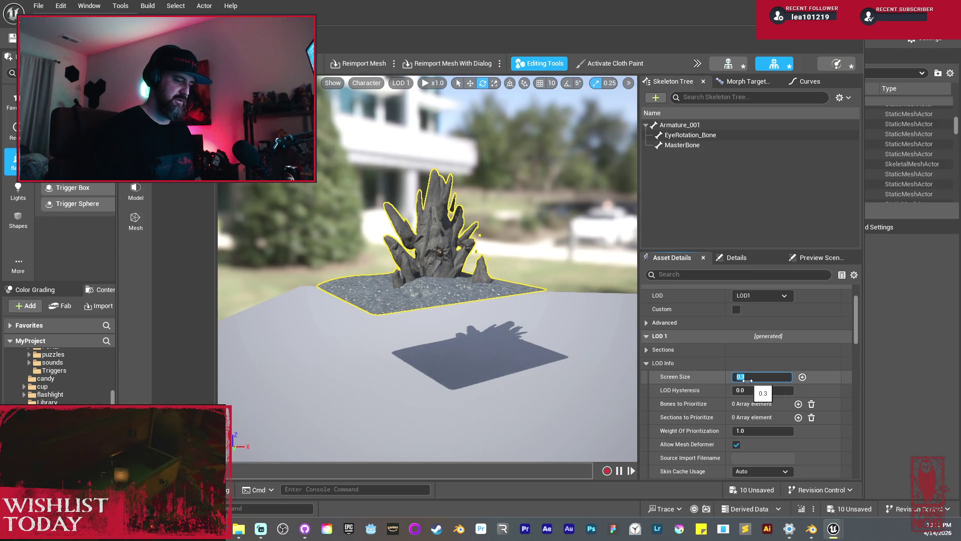
text(1)
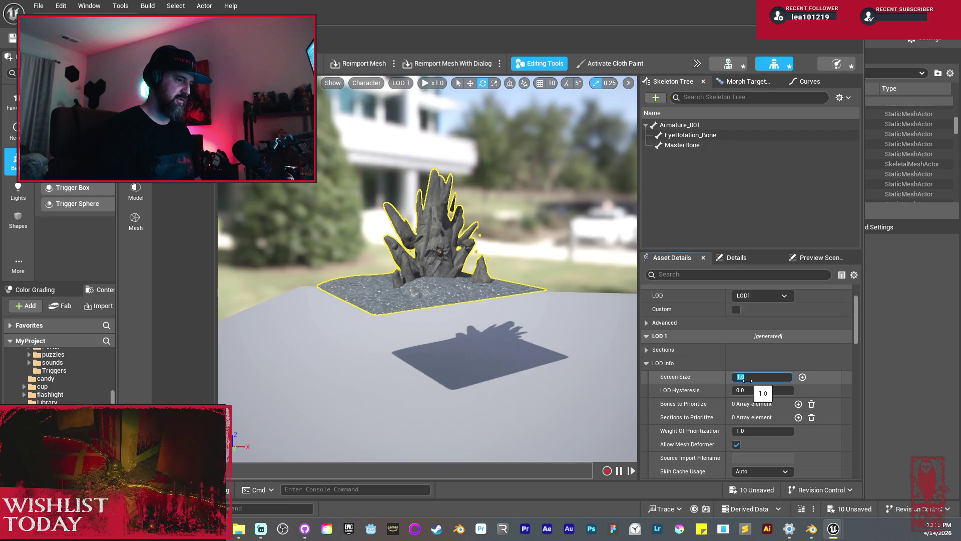
key(Return)
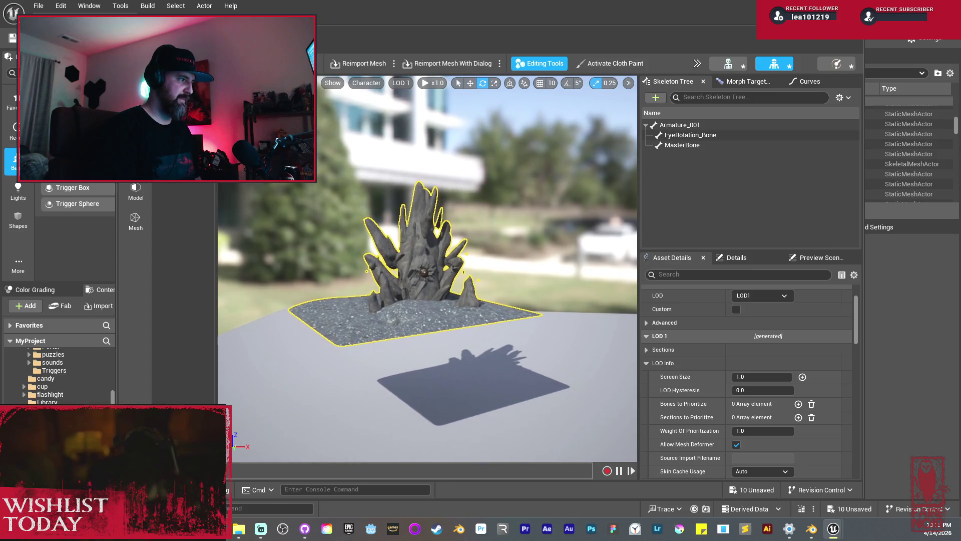
- Check LOD 0's Screen Size, then change LOD 1 Screen Size to 0.5
click(762, 295)
click(751, 321)
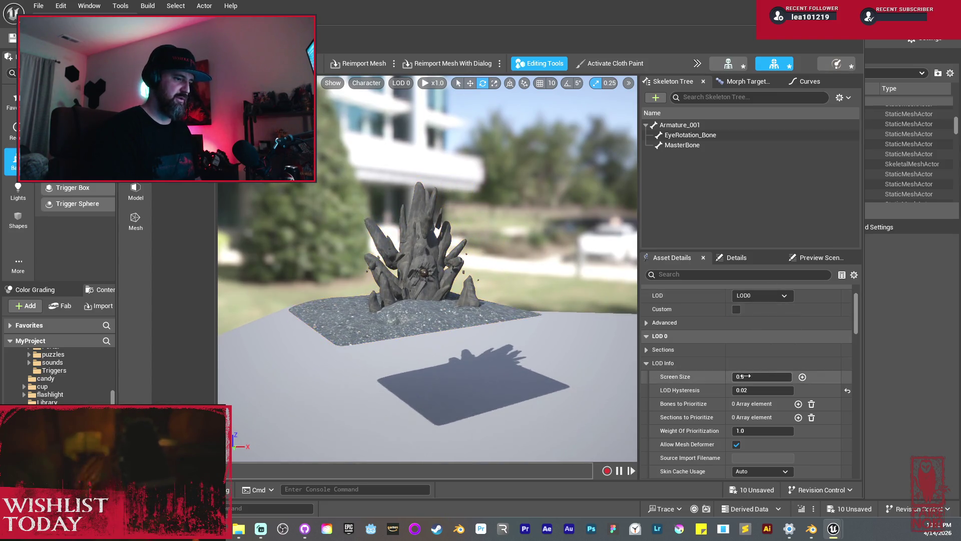
click(743, 376)
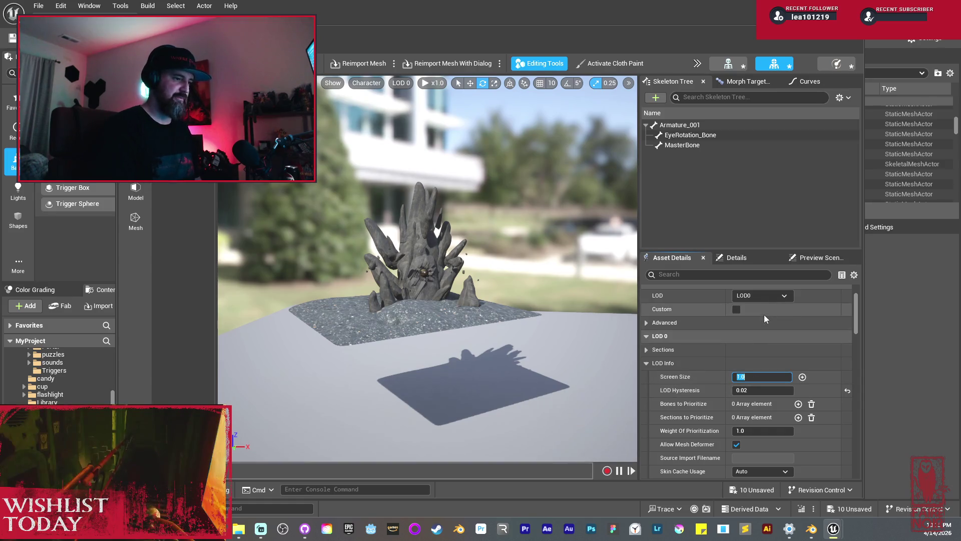
click(762, 296)
click(758, 332)
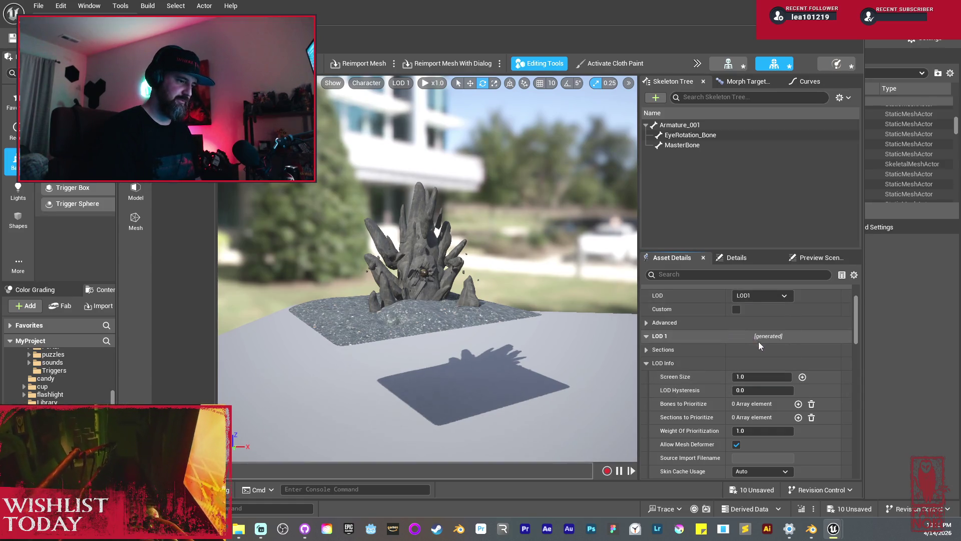
click(749, 377)
text(.5)
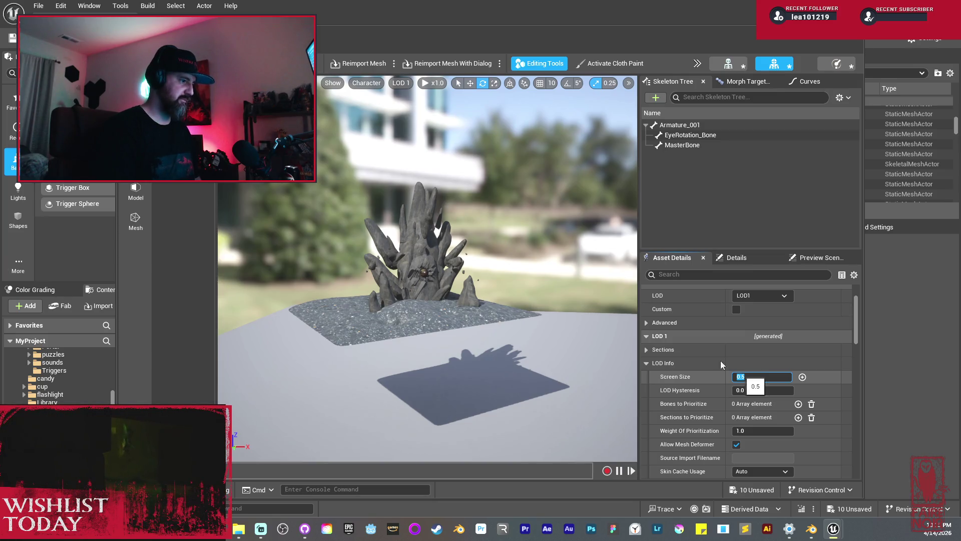
key(Return)
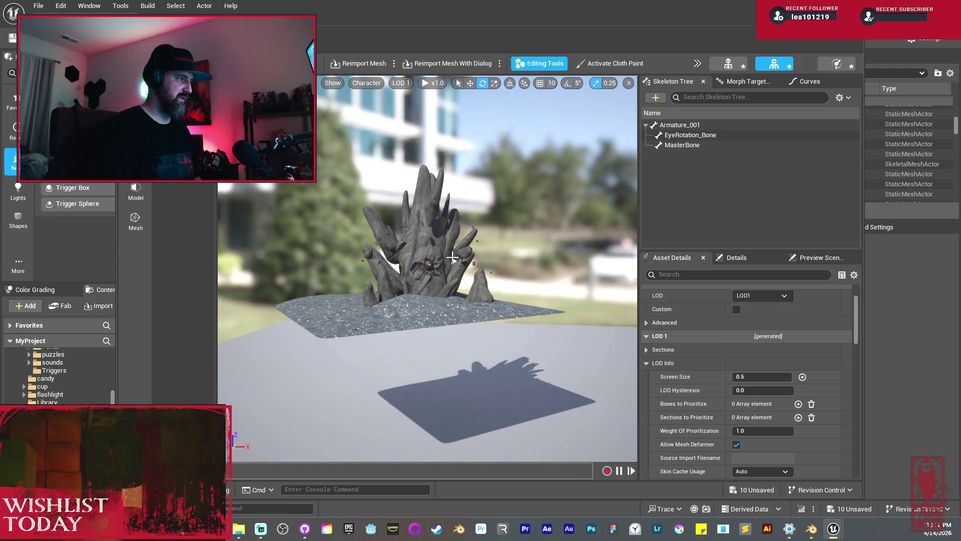
- Step through the LOD 0, 1 and 2 settings, entering 1 for LOD 0's Screen Size
click(757, 296)
click(758, 323)
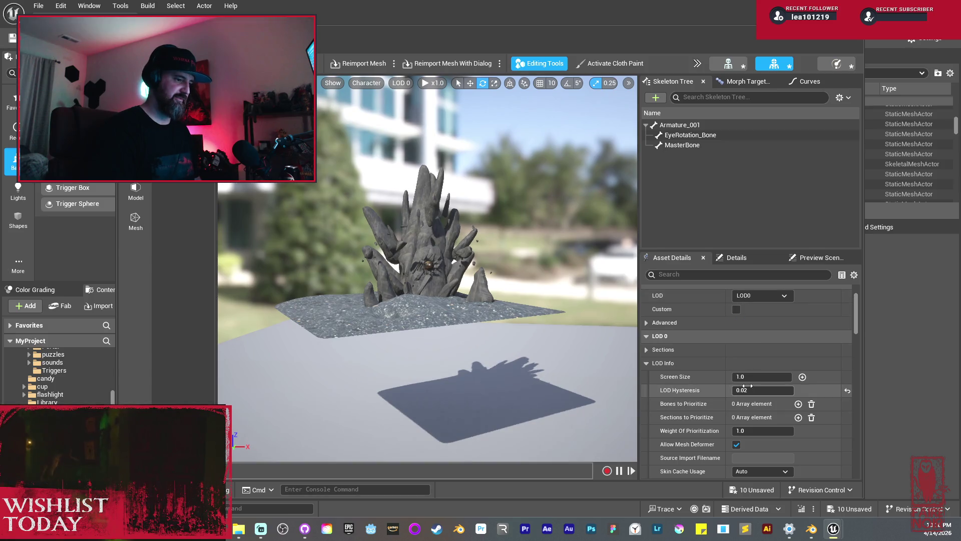
click(747, 379)
text(1.)
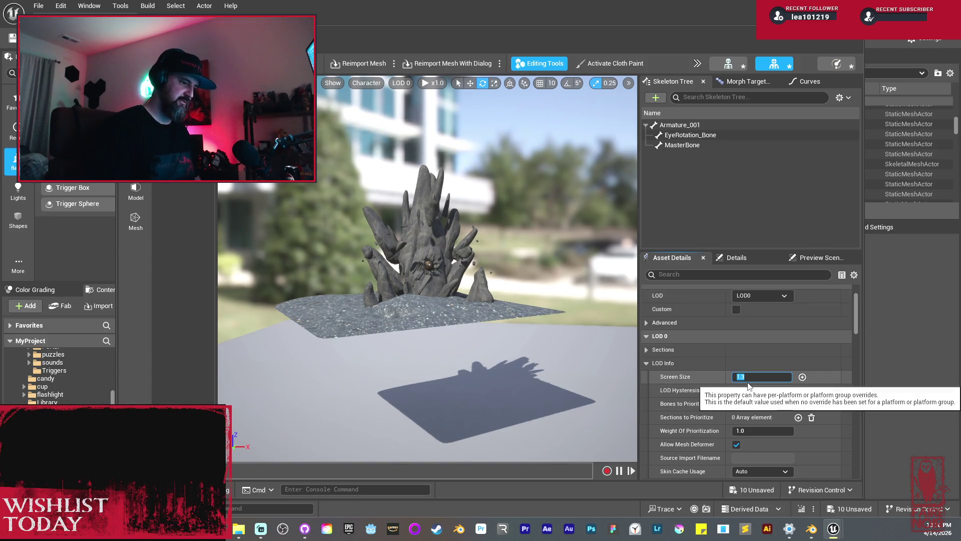
click(758, 296)
click(759, 333)
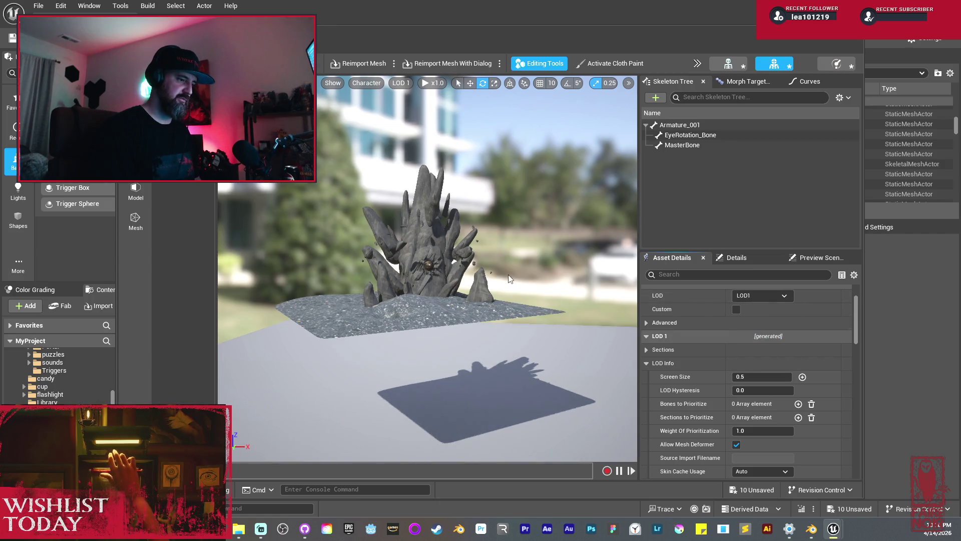
scroll(453, 258, down, 5)
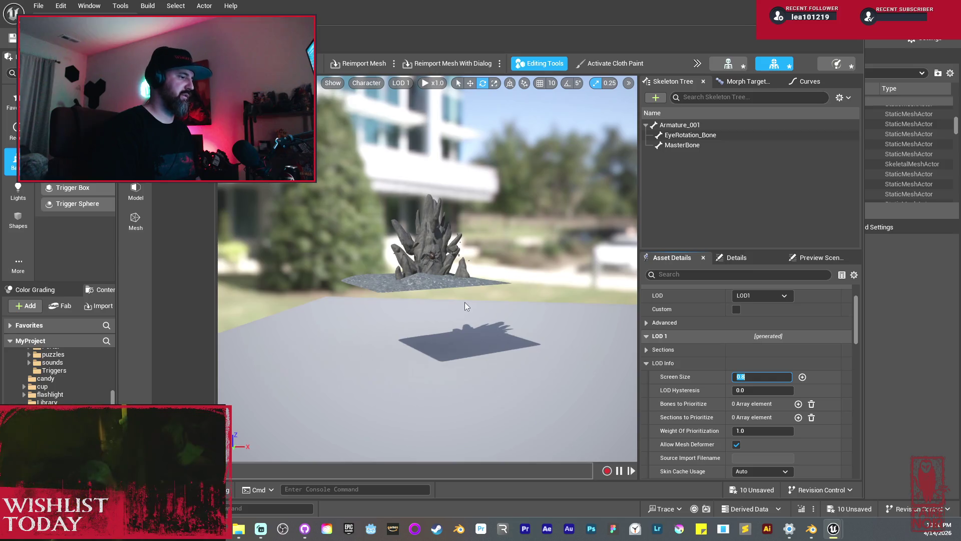
click(756, 299)
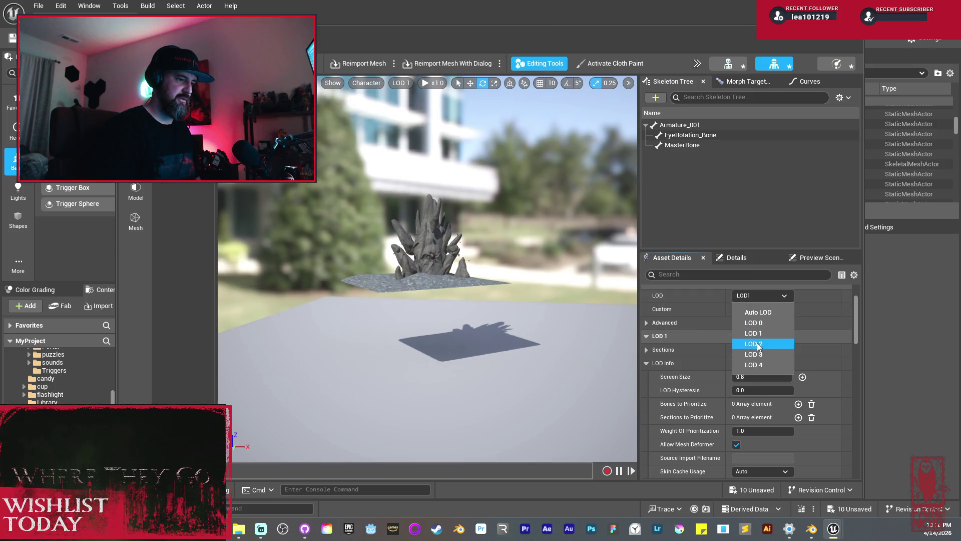
click(757, 344)
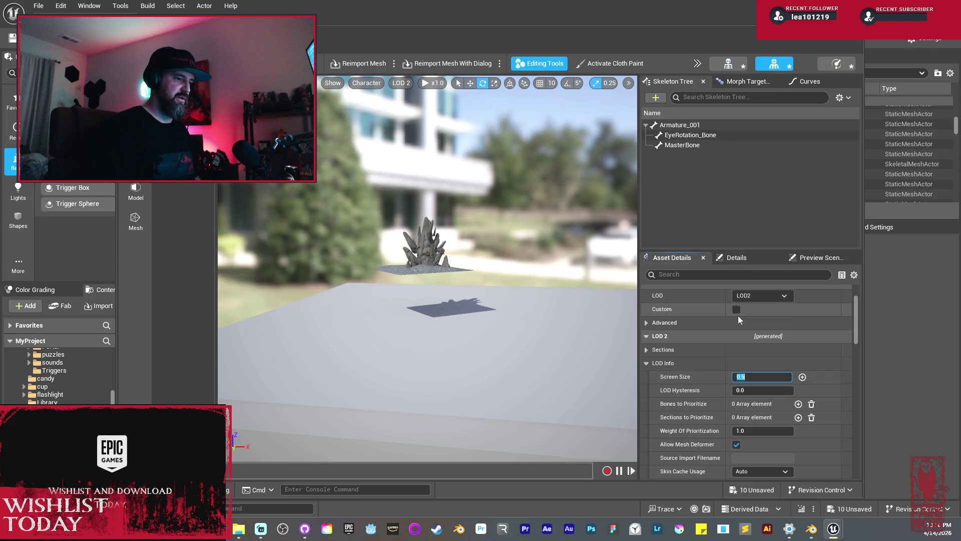
click(761, 294)
click(764, 334)
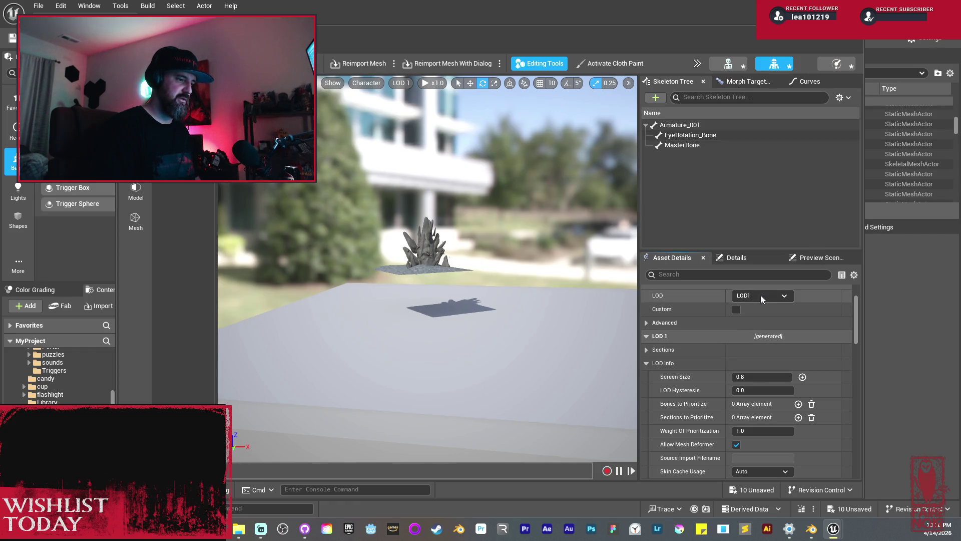
- Set LOD 3 Screen Size to 0.3 and LOD 4 Screen Size to 0.2
click(761, 296)
click(759, 354)
scroll(475, 296, down, 3)
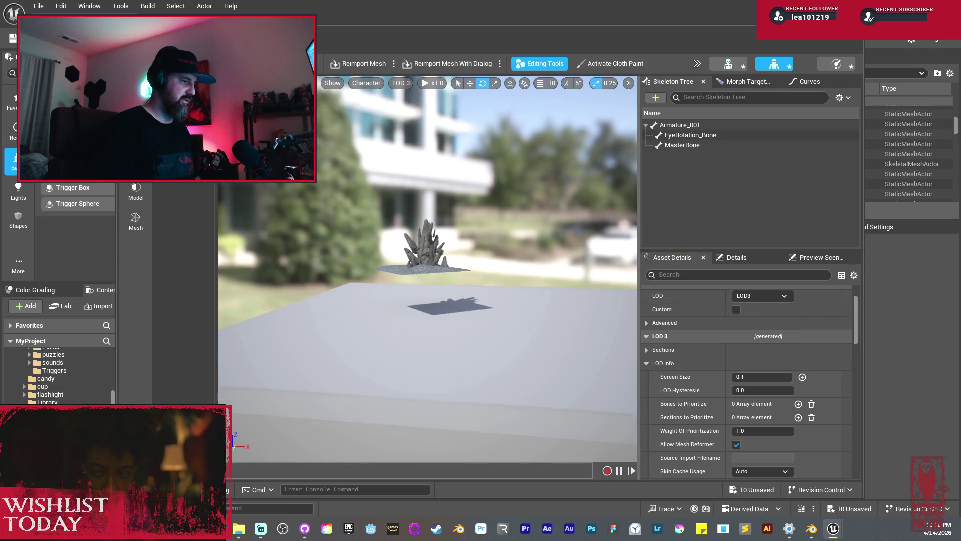
click(748, 378)
text(.3)
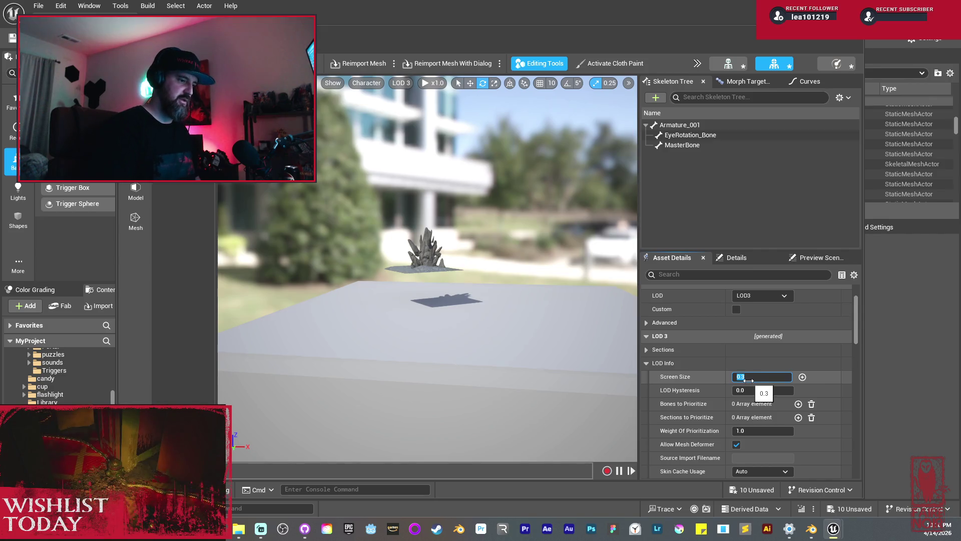
click(768, 295)
click(758, 364)
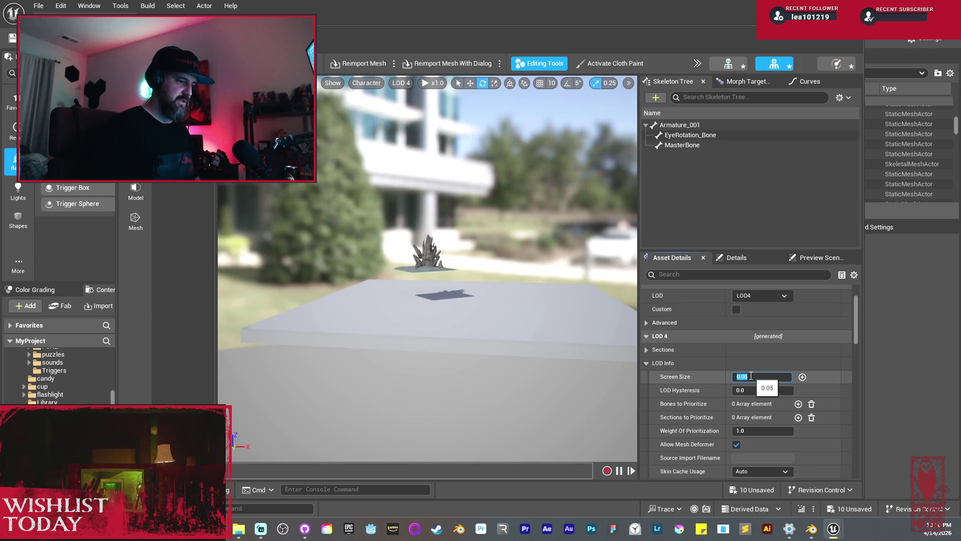
text(0.2)
key(Return)
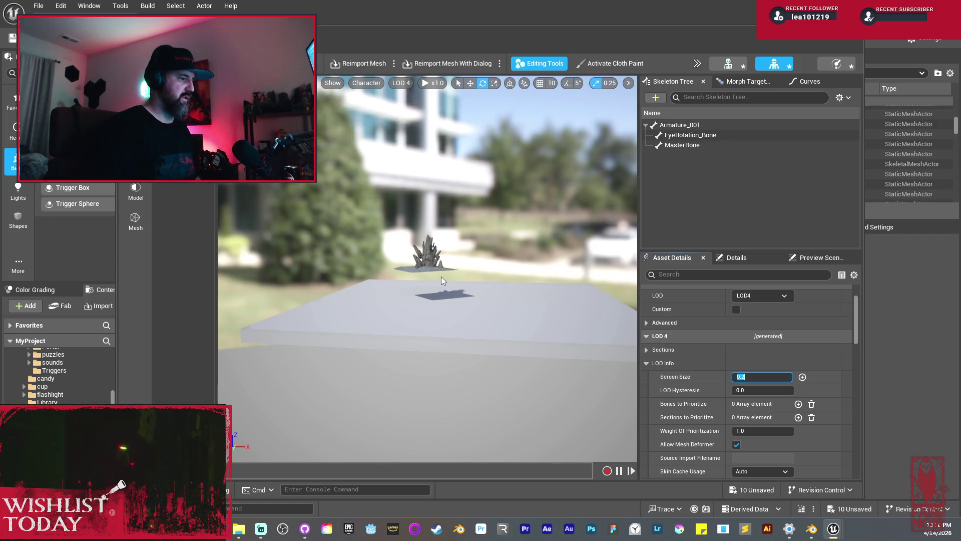
scroll(441, 276, up, 5)
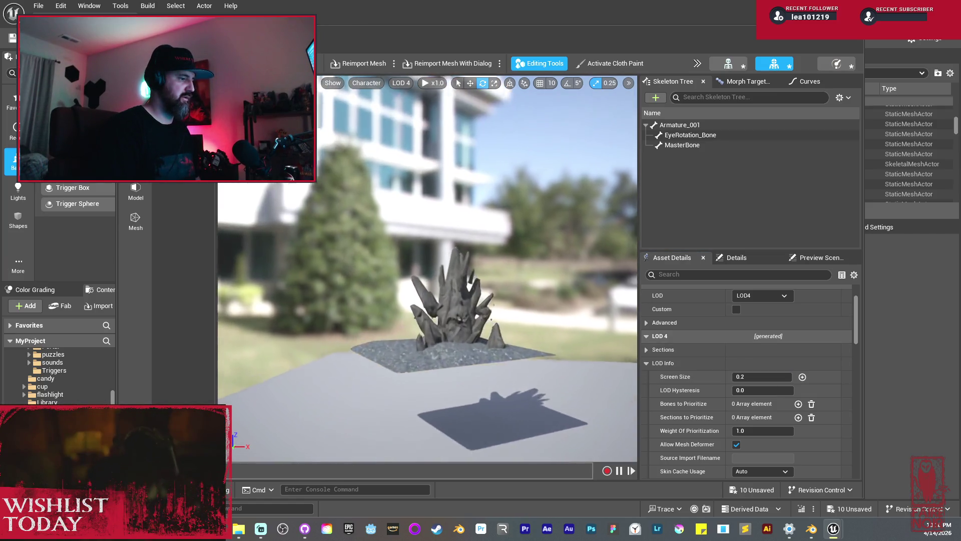
scroll(427, 268, down, 8)
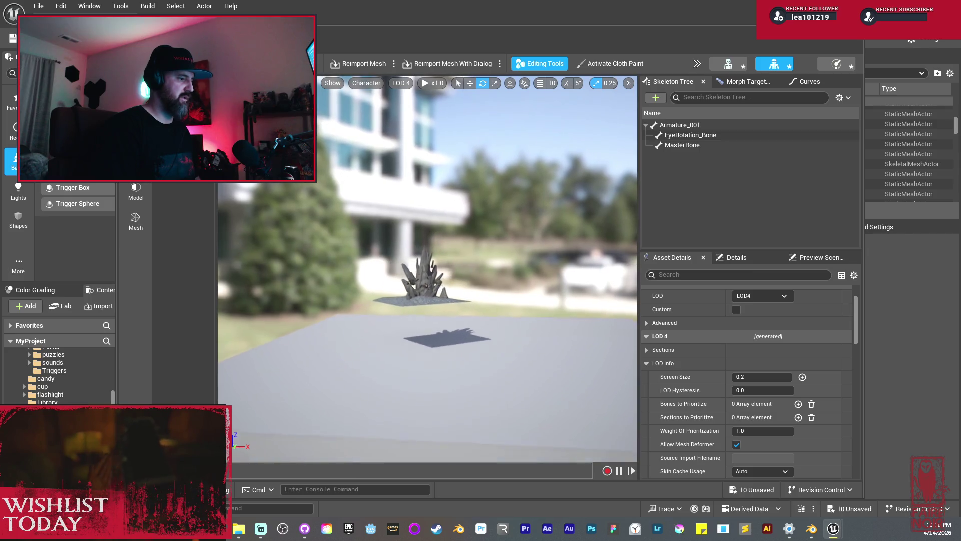
scroll(427, 269, down, 6)
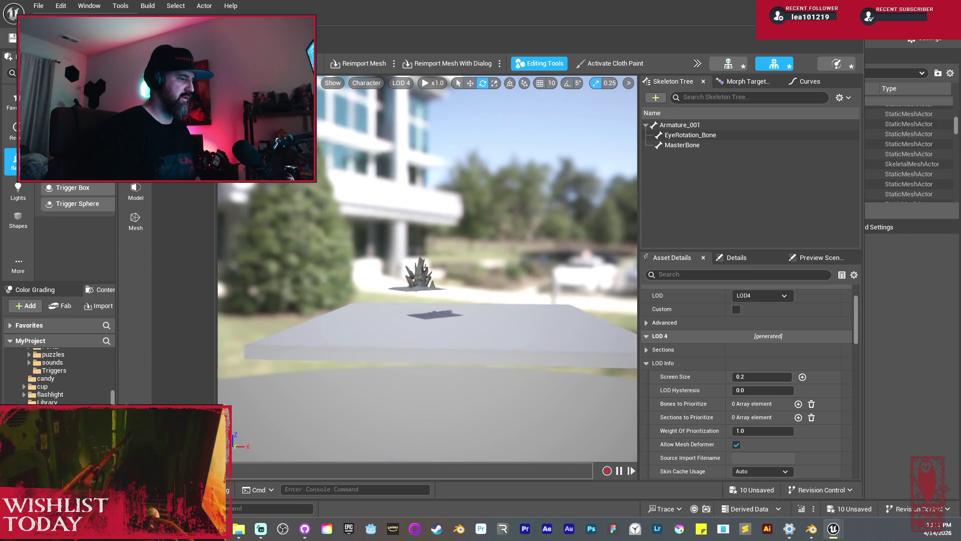
scroll(427, 269, up, 8)
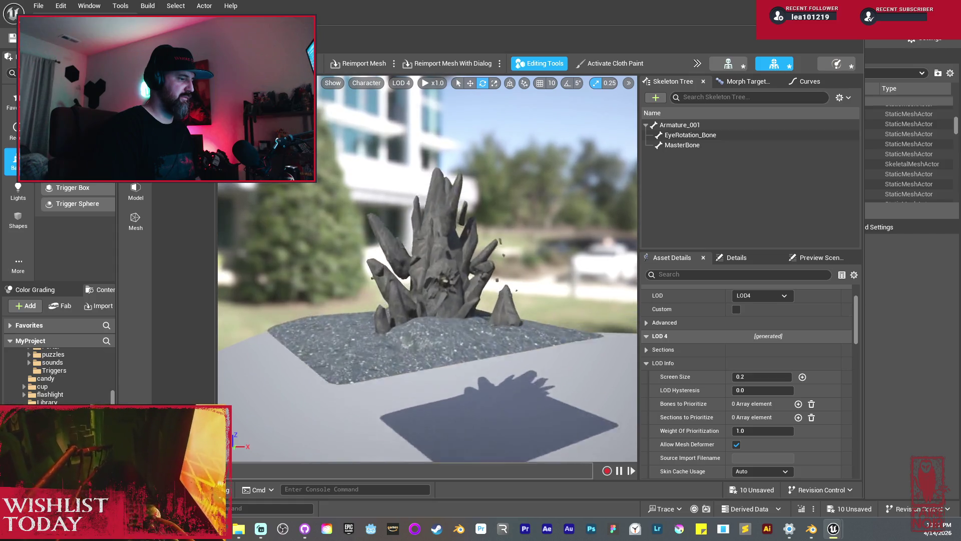
scroll(435, 276, down, 6)
scroll(434, 276, up, 3)
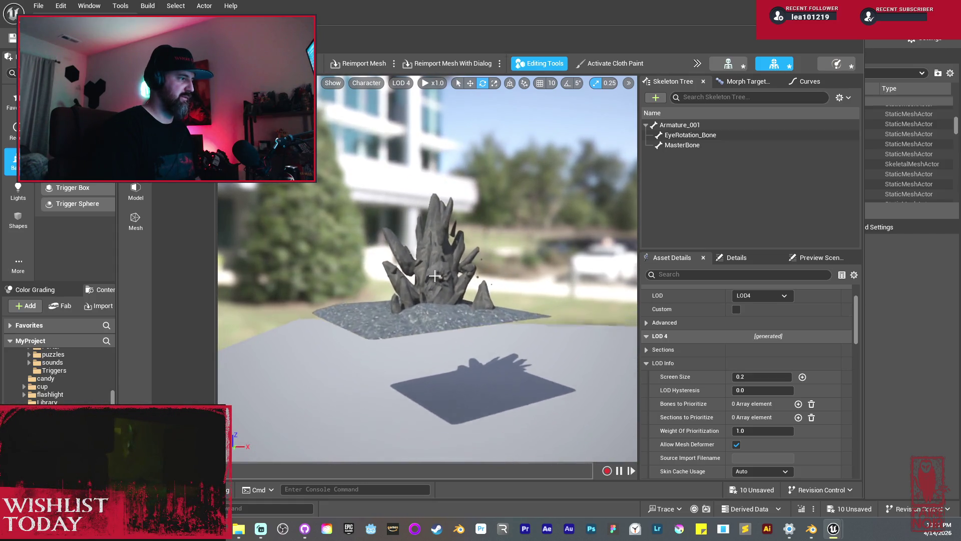
scroll(434, 275, up, 2)
key(ctrl+s)
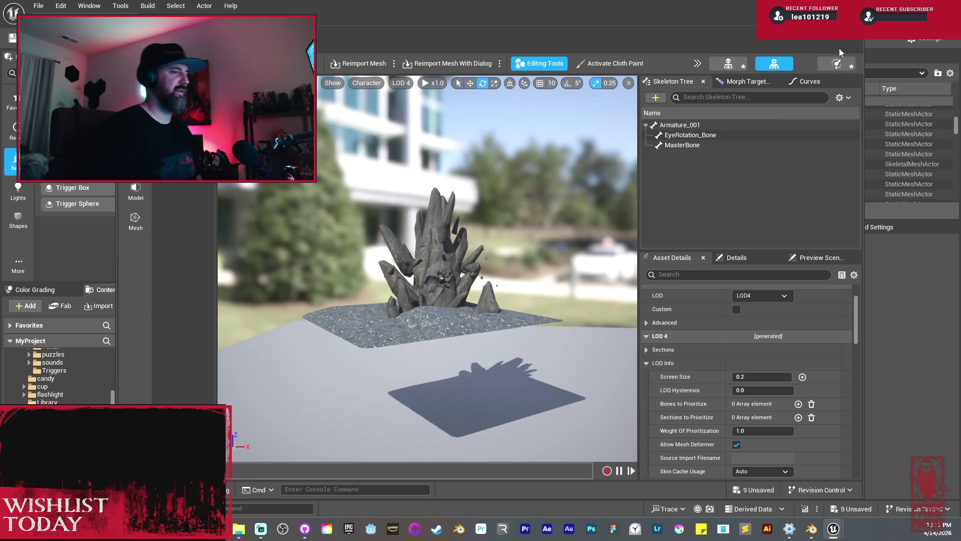
key(ctrl+Tab)
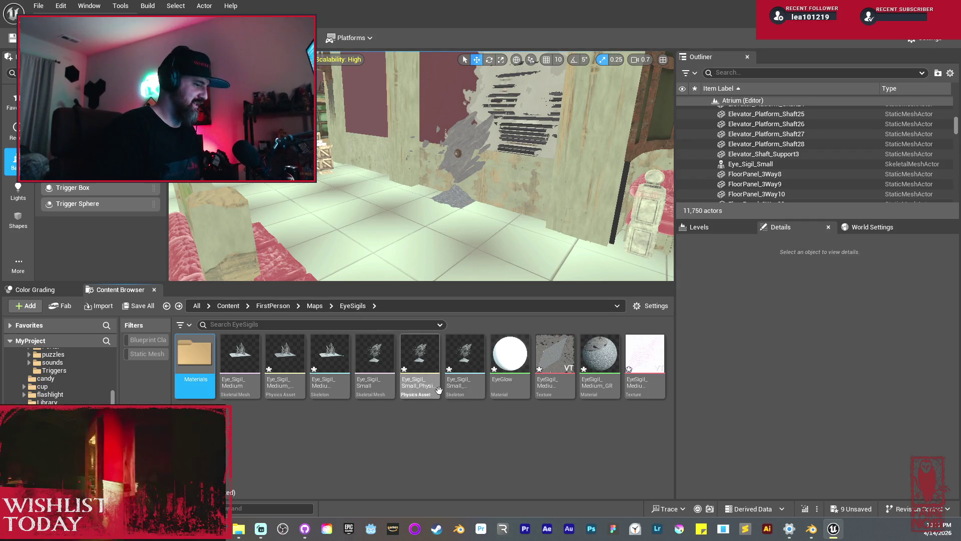
- Delete the unused EyeGlow material from the EyeSigils folder
click(516, 366)
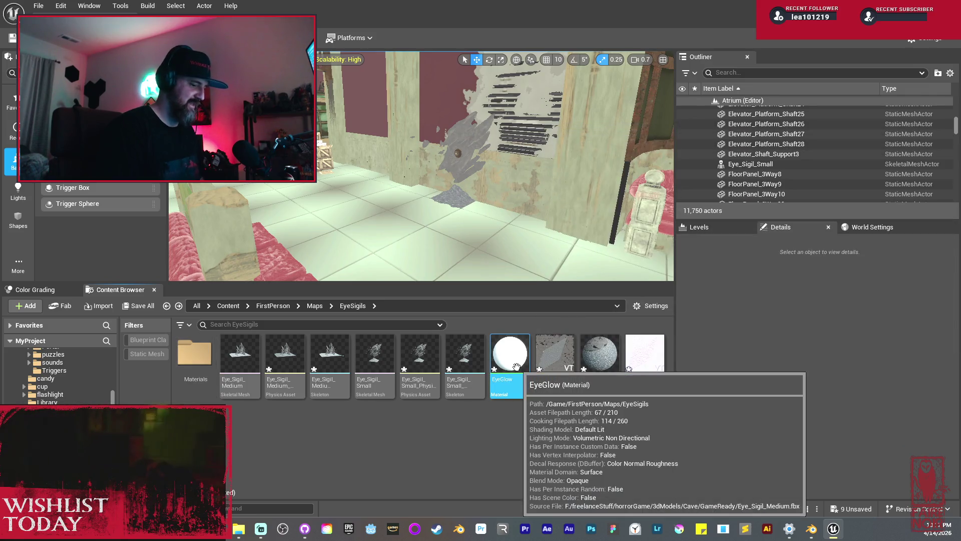
key(Delete)
click(465, 425)
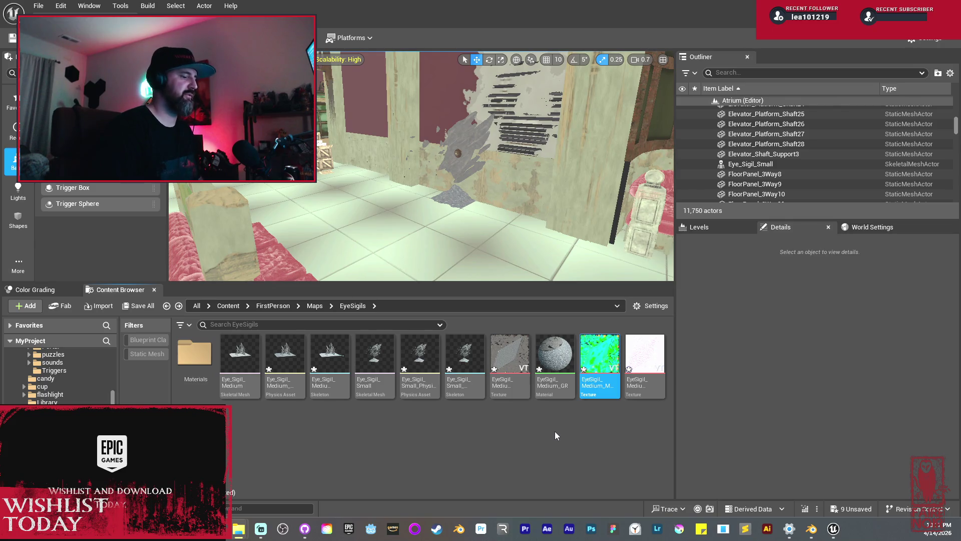
- Open the grey sigil texture in the texture editor
ctrl+click(647, 358)
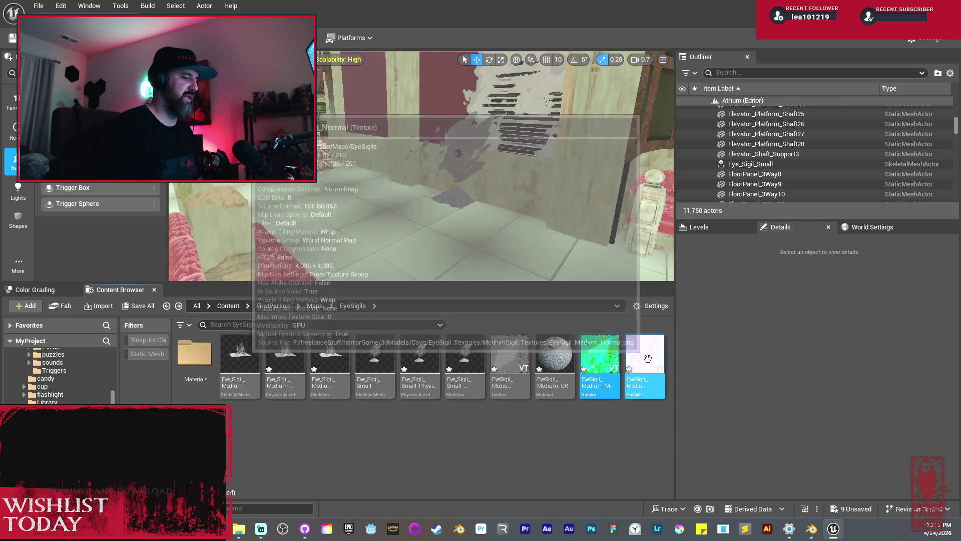
click(525, 421)
double_click(506, 361)
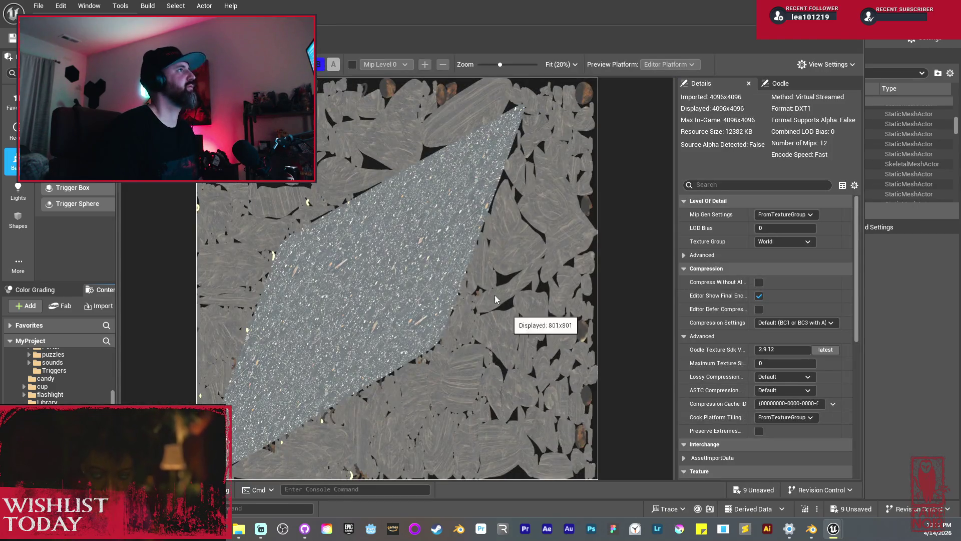
- Open EyeSigil_Medium_Normal in its own texture editor and view its Padding and Resizing options
click(715, 39)
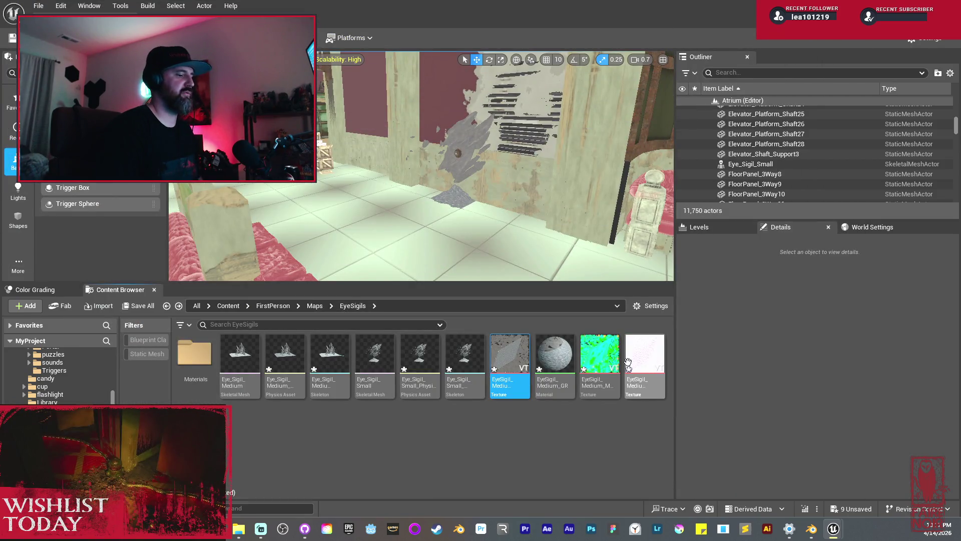
click(601, 357)
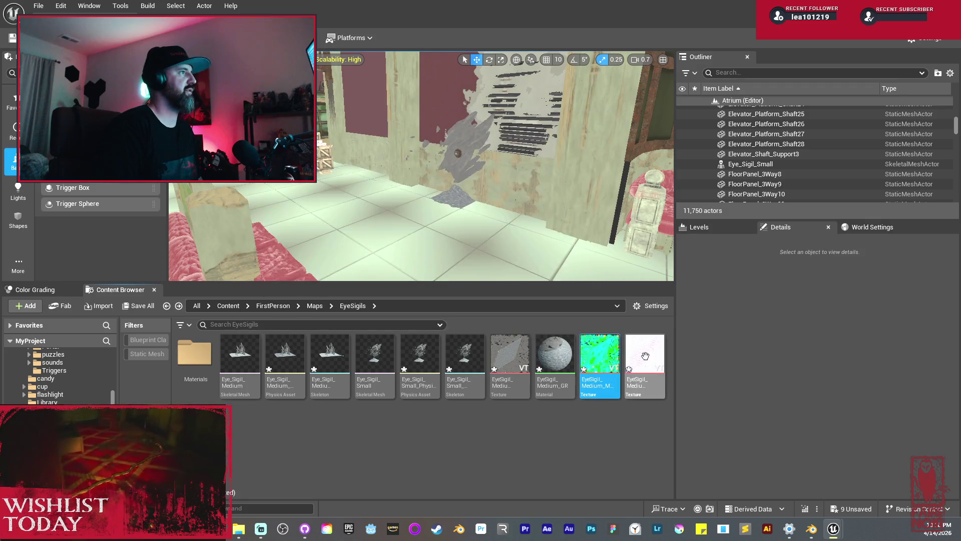
click(646, 356)
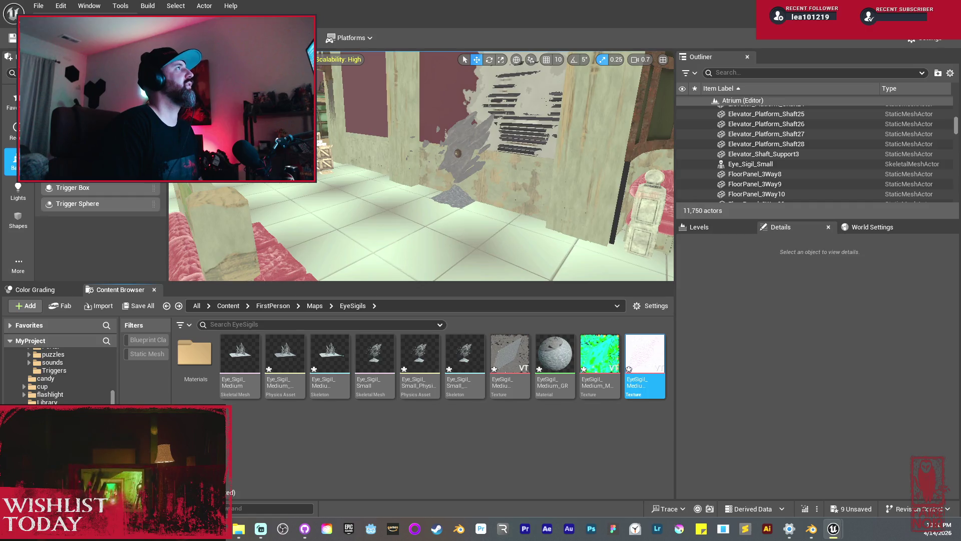
double_click(645, 356)
mouse_move(457, 21)
mouse_down()
mouse_move(451, 7)
mouse_move(462, 125)
mouse_move(444, 92)
mouse_move(450, 54)
mouse_up()
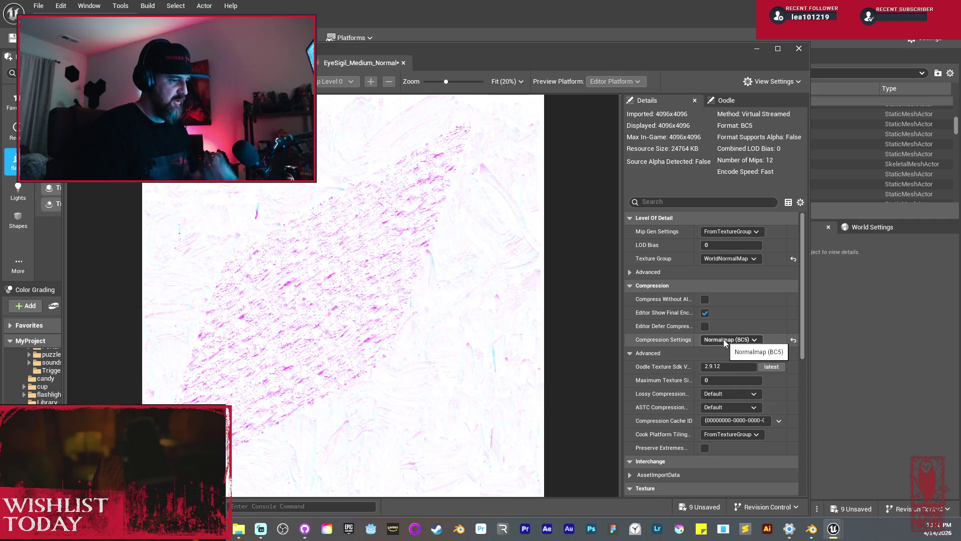
drag(803, 261, 806, 335)
click(754, 340)
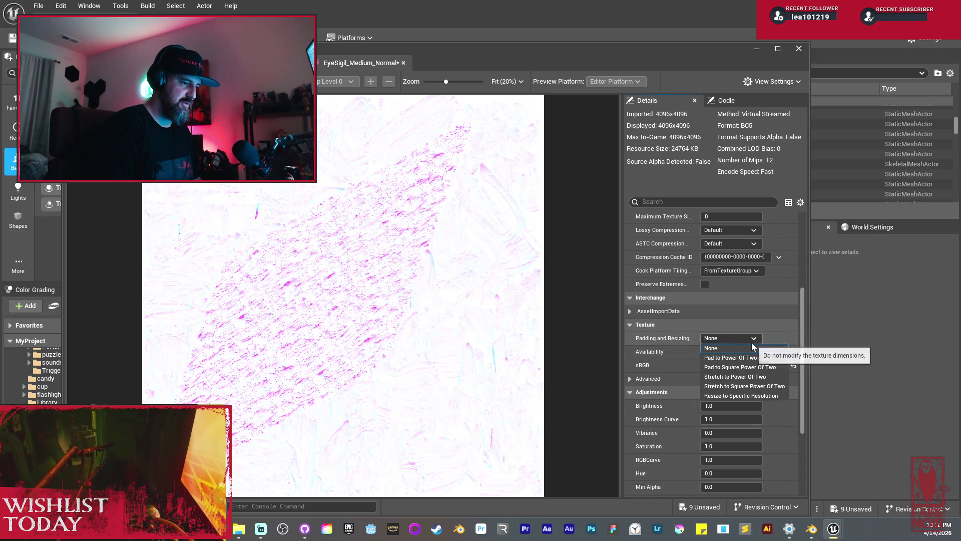
click(761, 356)
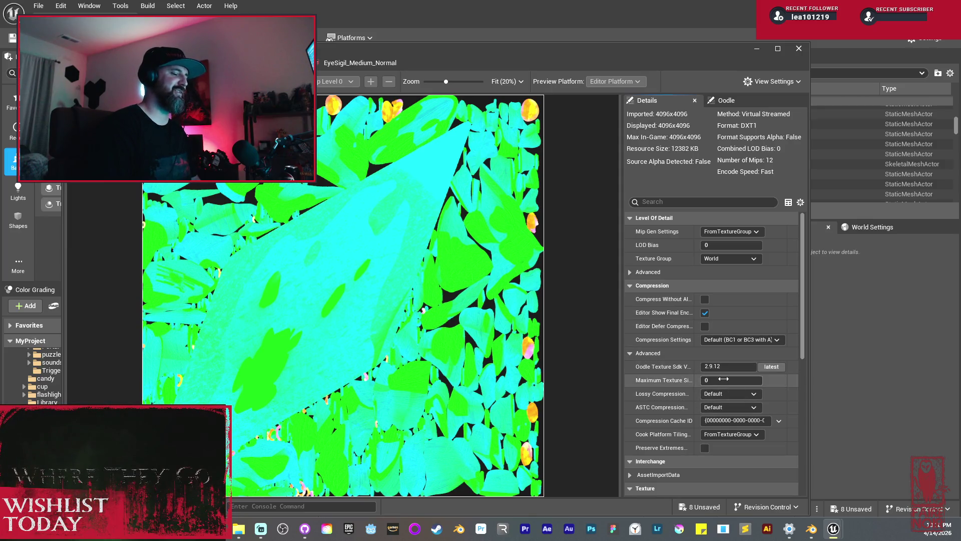
- Set Maximum Texture Size to 2048 and padding to Pad to Power Of Two, then undo once
key(Return)
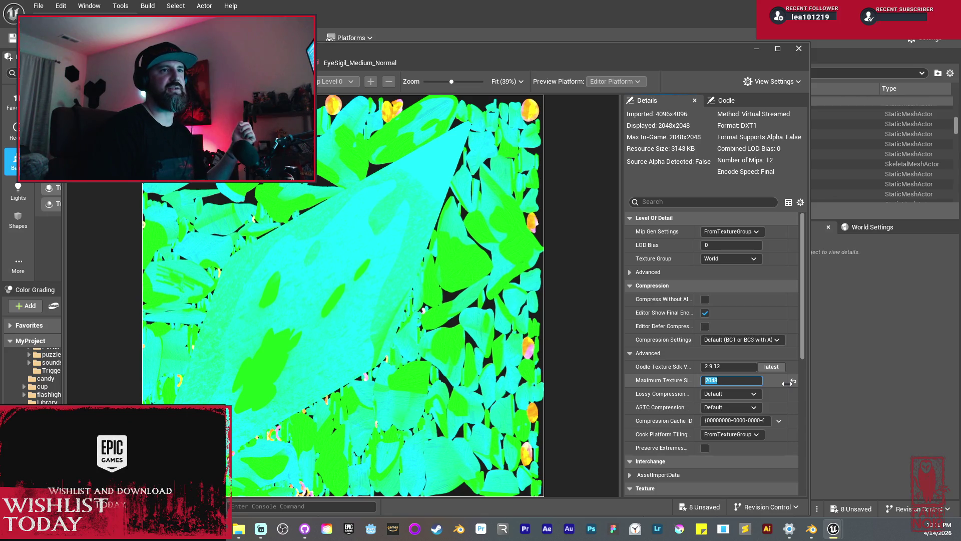
drag(801, 324, 807, 354)
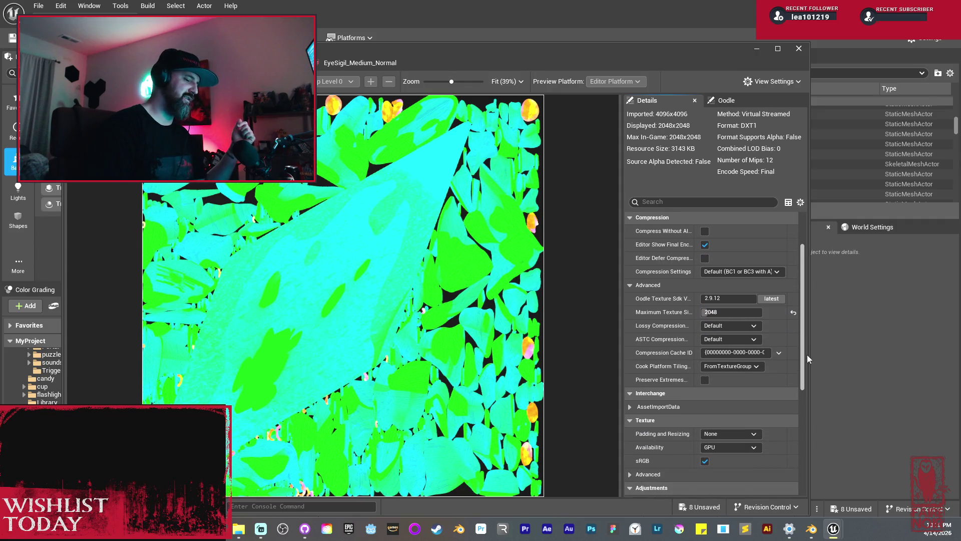
click(719, 434)
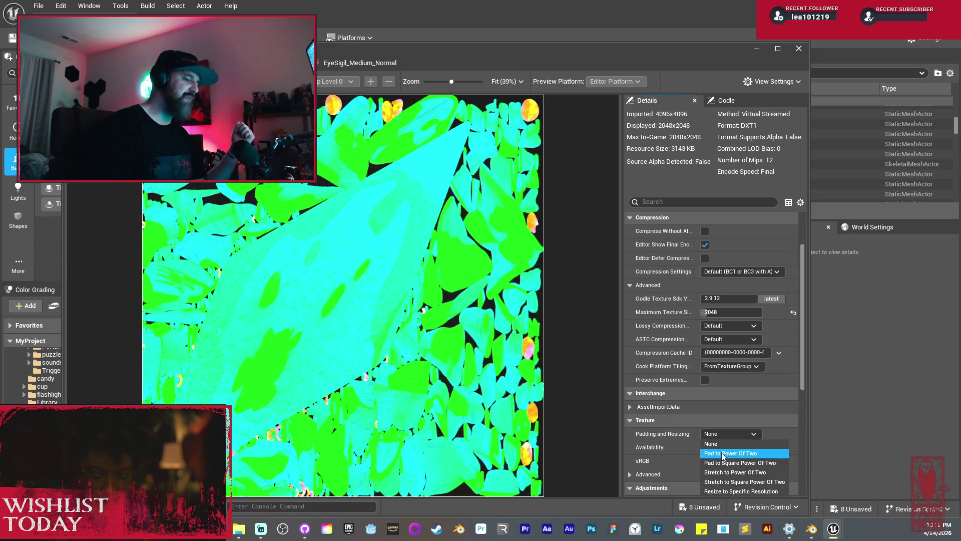
click(722, 453)
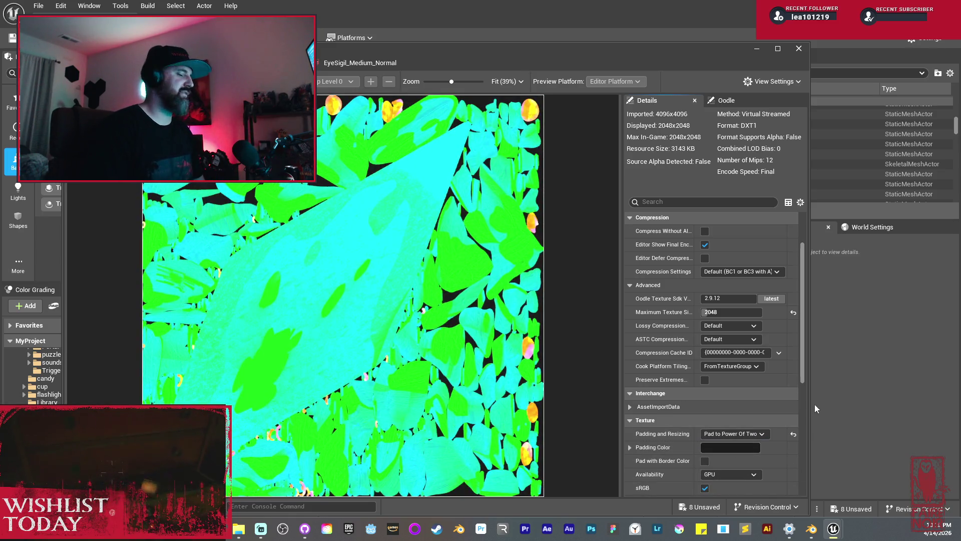
drag(802, 328, 803, 342)
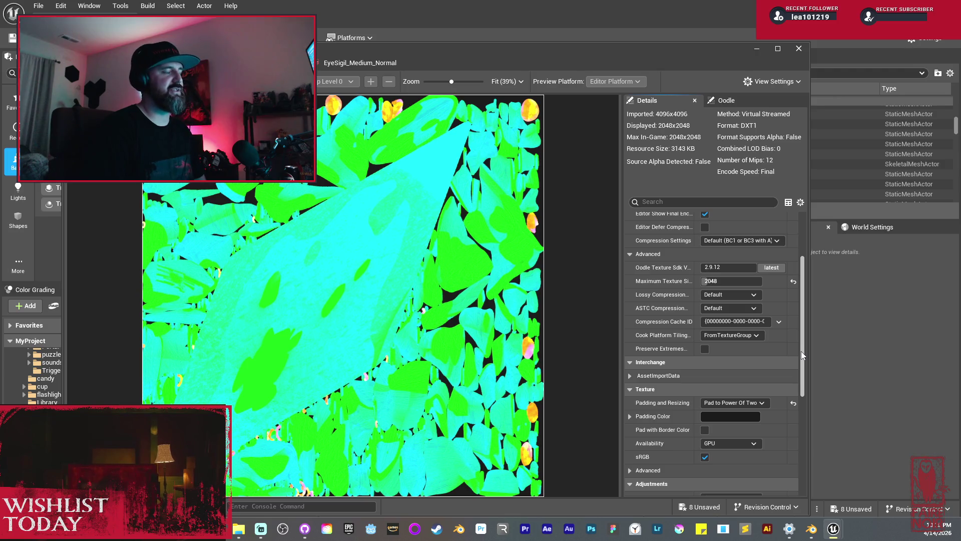
drag(801, 352, 803, 335)
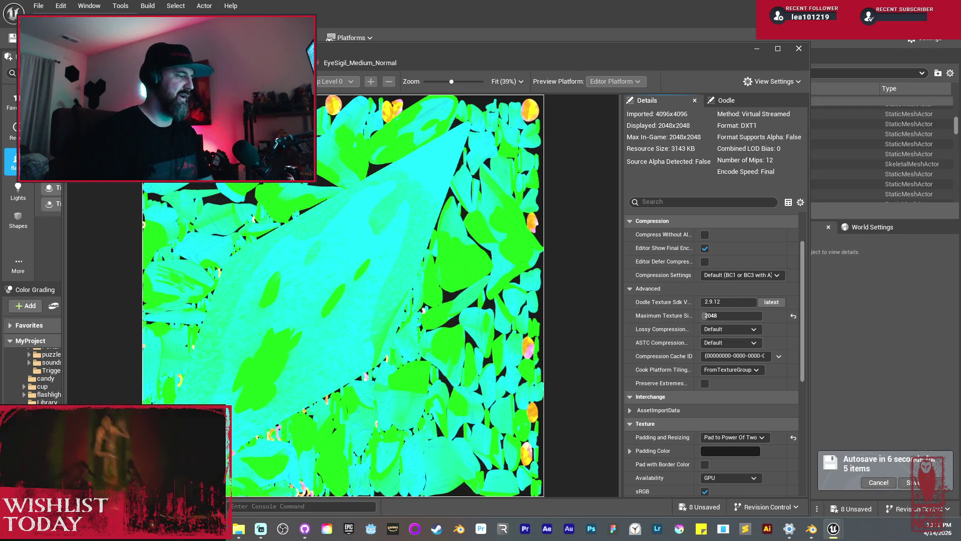
key(ctrl+z)
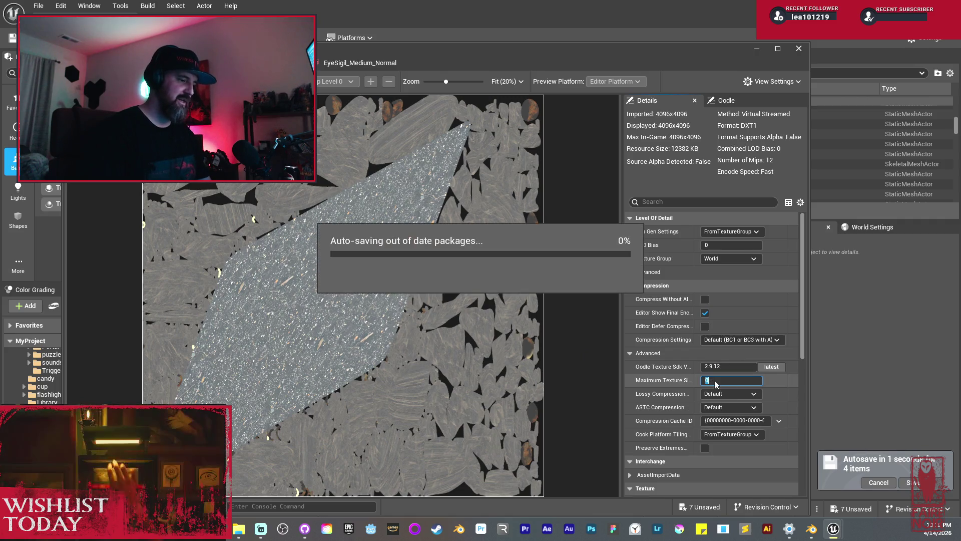
- Cap the grey sigil texture at a 2048 maximum size and pad it to a power of two
click(711, 380)
text(2048)
key(Return)
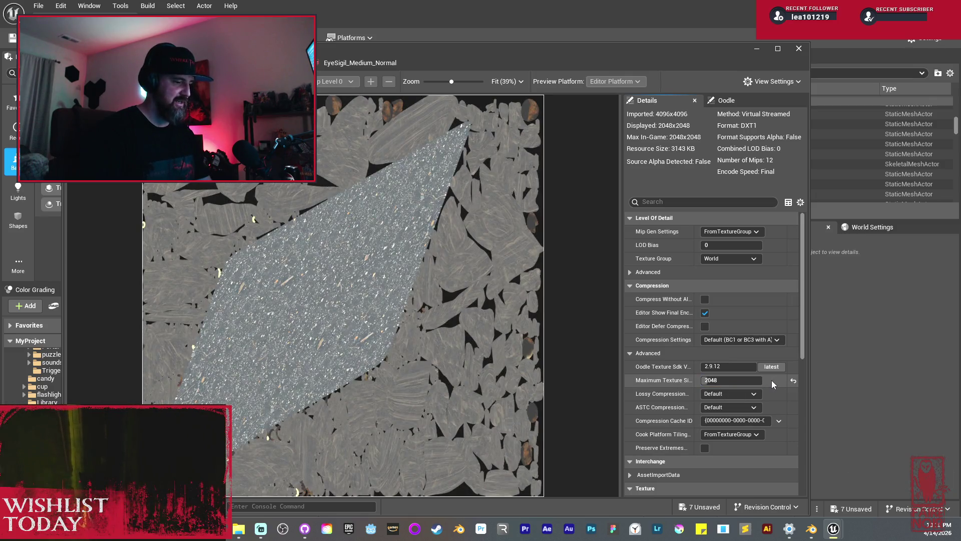
scroll(773, 384, down, 3)
click(756, 423)
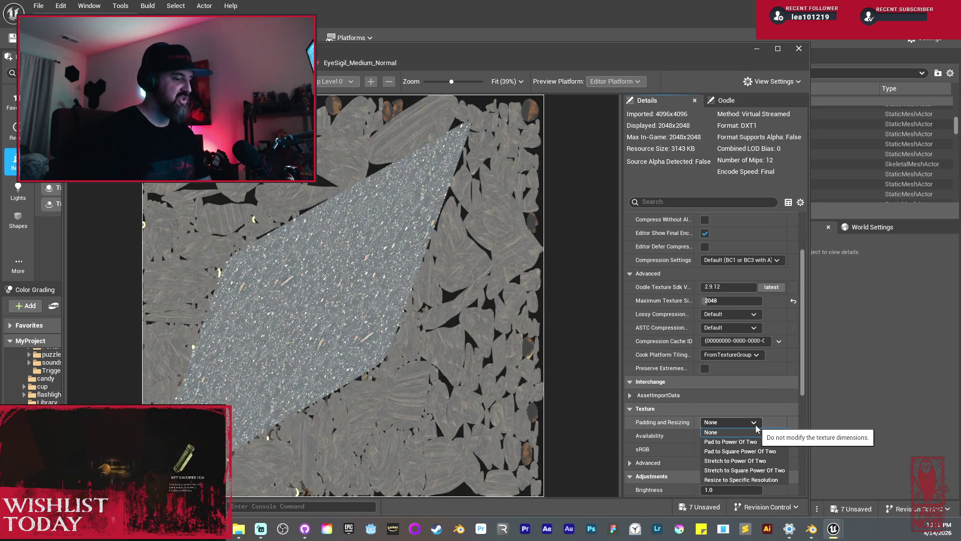
click(730, 441)
scroll(804, 379, down, 2)
scroll(803, 380, down, 3)
scroll(804, 379, up, 3)
- Save the texture and close the Texture Editor
key(ctrl+s)
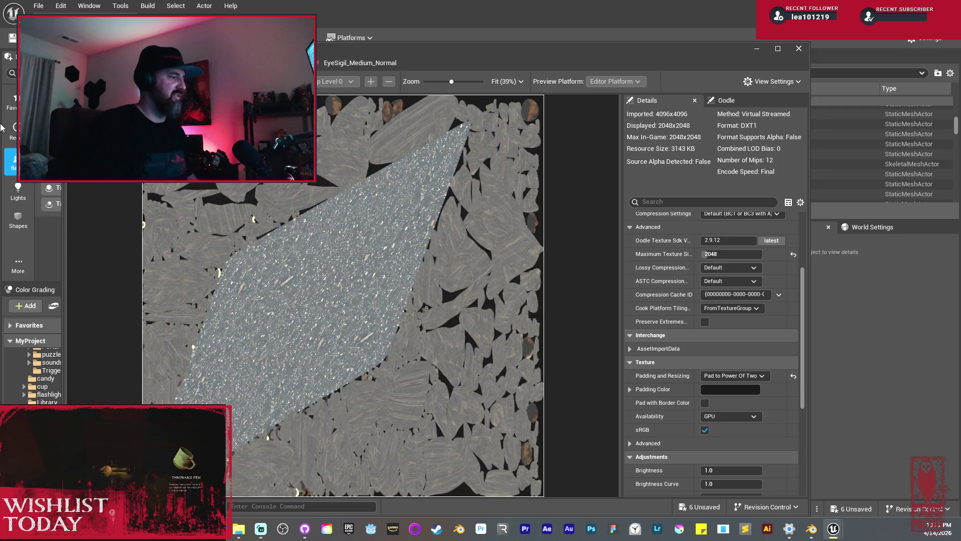
key(ctrl+s)
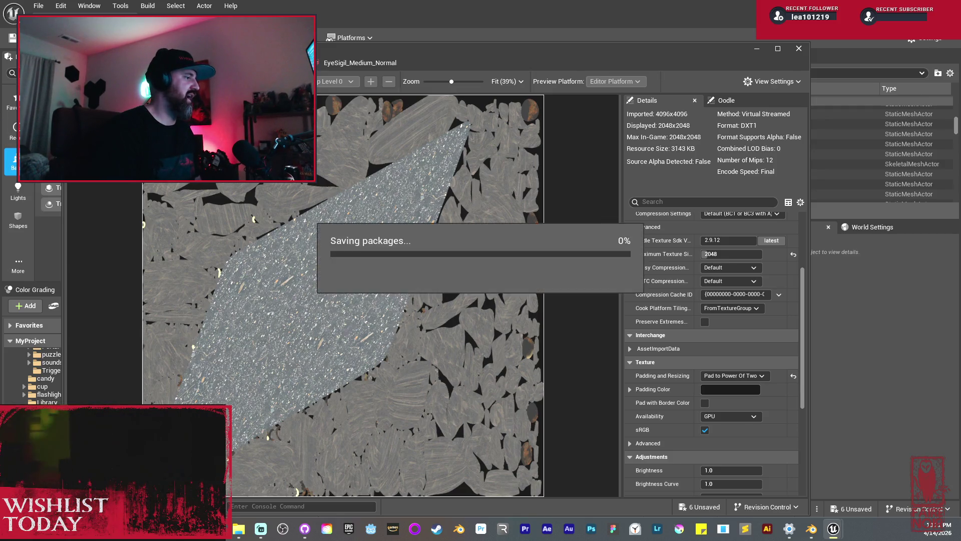
click(799, 50)
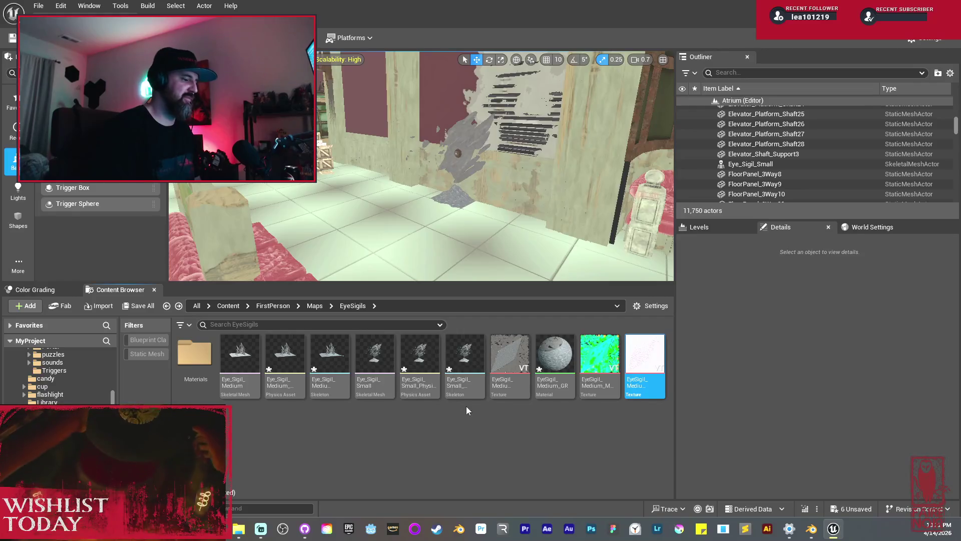
- In the EyeSigil_Medium_GR material, delete all the old nodes feeding the output
double_click(567, 370)
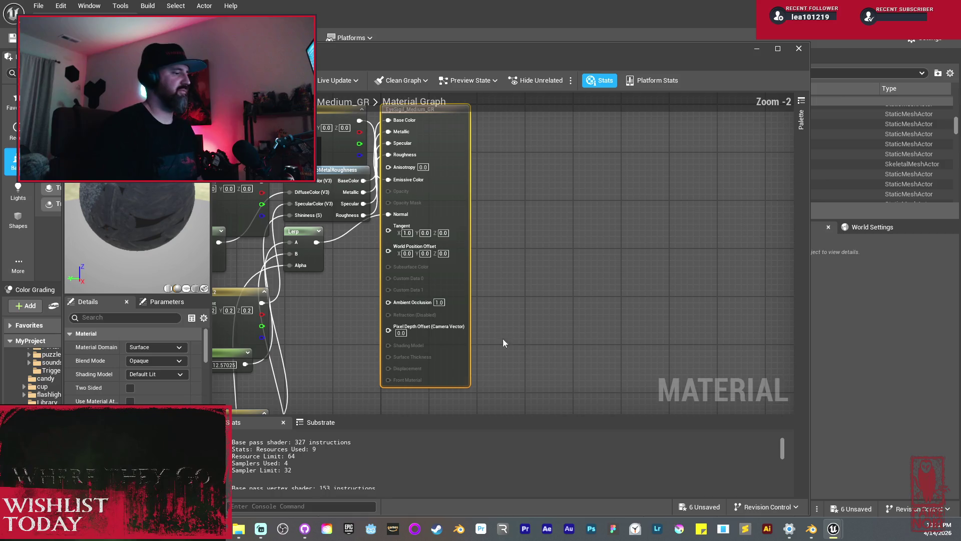
scroll(392, 318, down, 4)
scroll(397, 318, up, 2)
drag(397, 317, 558, 260)
scroll(559, 260, down, 1)
mouse_move(439, 142)
mouse_down()
mouse_move(568, 350)
mouse_move(561, 371)
mouse_up()
key(Delete)
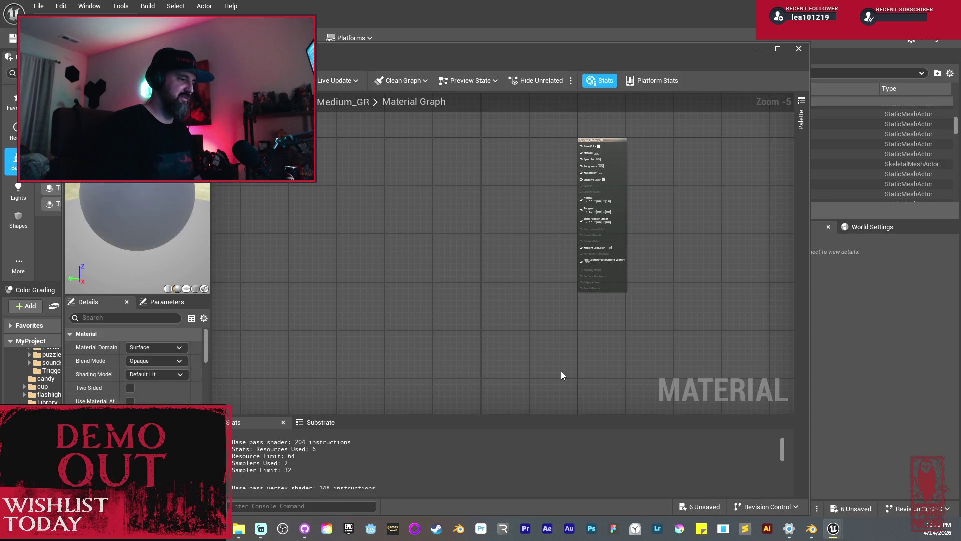
- Add the grey, green and normal map textures as samples in the material graph
click(502, 39)
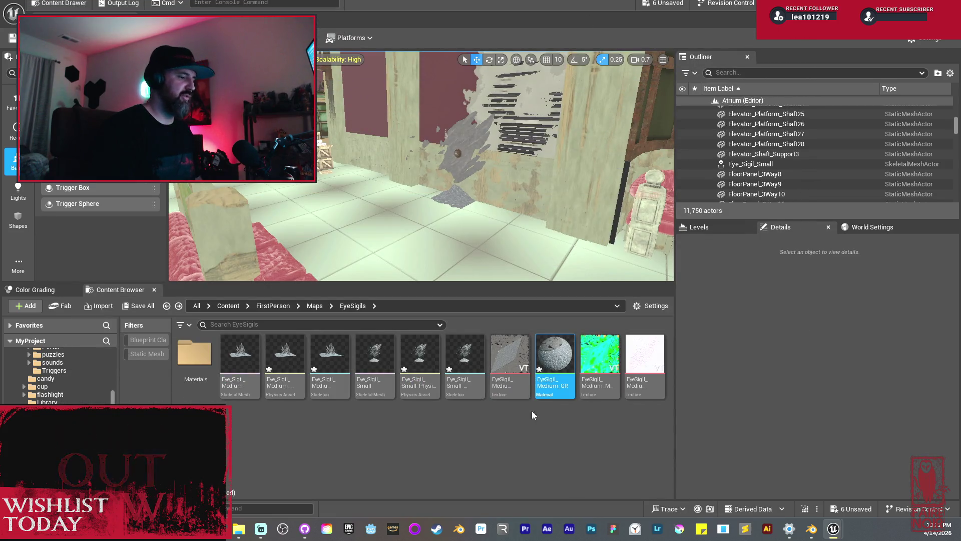
click(510, 392)
ctrl+click(601, 393)
ctrl+click(648, 395)
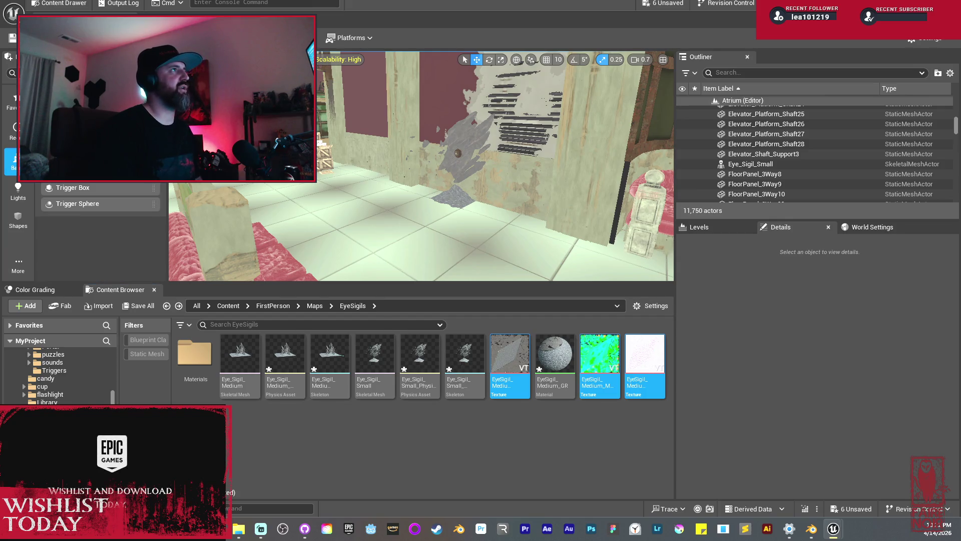
drag(601, 366, 410, 215)
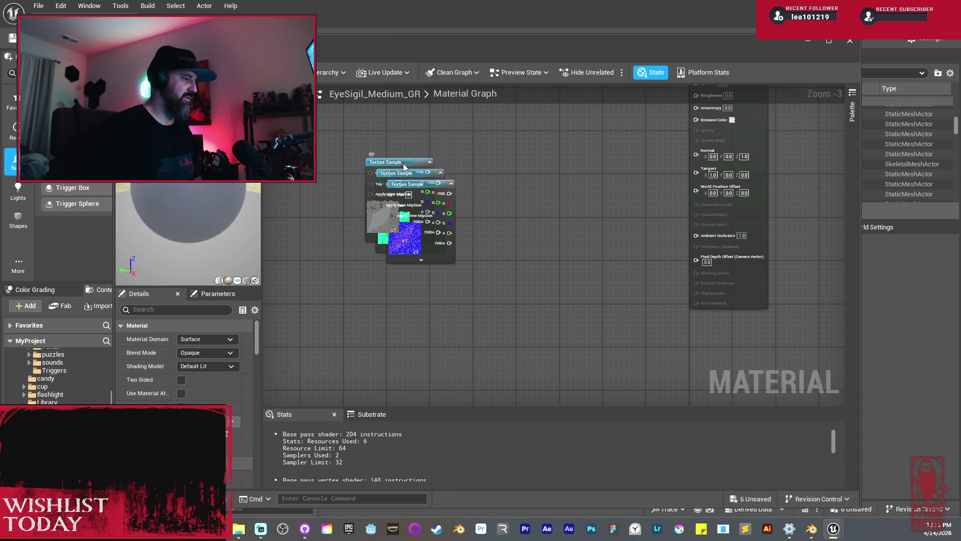
- Wire the grey texture into Base Color, green G into Roughness, and B into Ambient Occlusion
drag(399, 163, 476, 115)
drag(550, 168, 544, 313)
drag(475, 259, 534, 115)
drag(621, 247, 567, 275)
drag(514, 149, 625, 230)
mouse_move(569, 311)
mouse_down()
mouse_move(569, 268)
mouse_move(546, 207)
mouse_up()
mouse_move(350, 269)
mouse_down()
mouse_move(361, 285)
mouse_move(449, 284)
mouse_move(432, 318)
mouse_move(438, 143)
mouse_move(494, 161)
mouse_move(619, 138)
mouse_up()
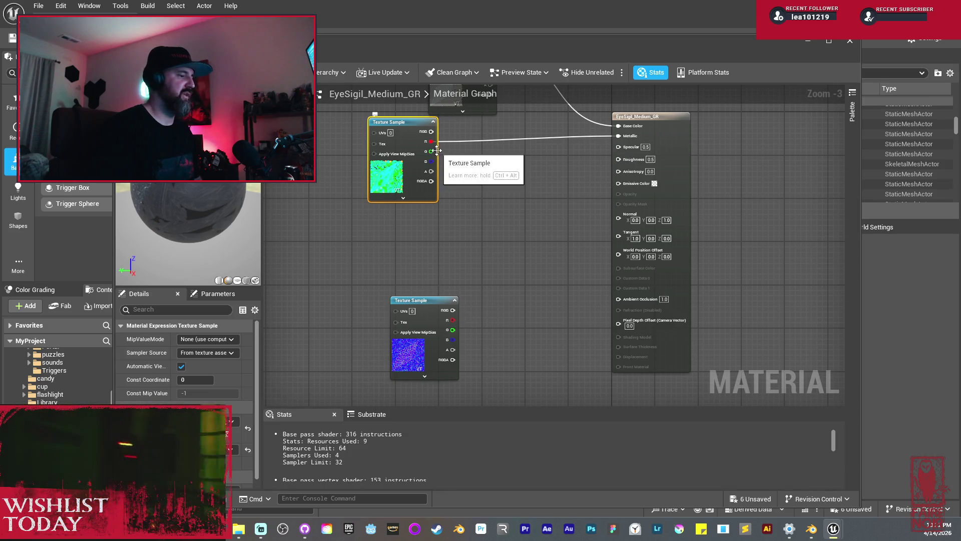
mouse_move(434, 154)
mouse_down()
mouse_move(601, 167)
mouse_move(619, 159)
mouse_up()
mouse_move(436, 303)
mouse_down()
mouse_move(408, 226)
mouse_move(414, 216)
mouse_up()
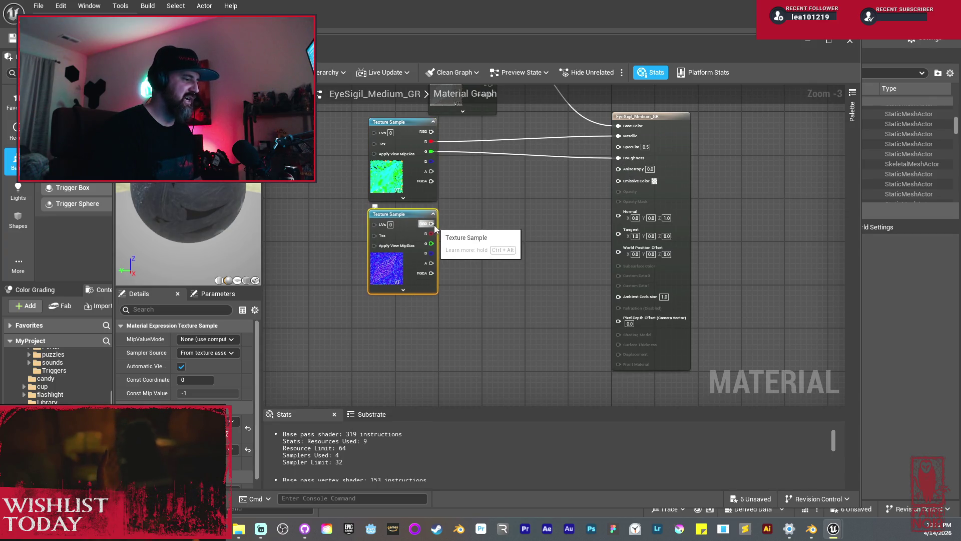
mouse_move(431, 162)
mouse_down()
mouse_move(590, 300)
mouse_move(619, 296)
mouse_up()
- Route the normal map through FlattenNormal with a 2.5 Flatness constant into Normal, then apply
mouse_move(428, 245)
mouse_down()
mouse_move(385, 262)
mouse_move(491, 307)
mouse_up()
text(flatten)
key(Return)
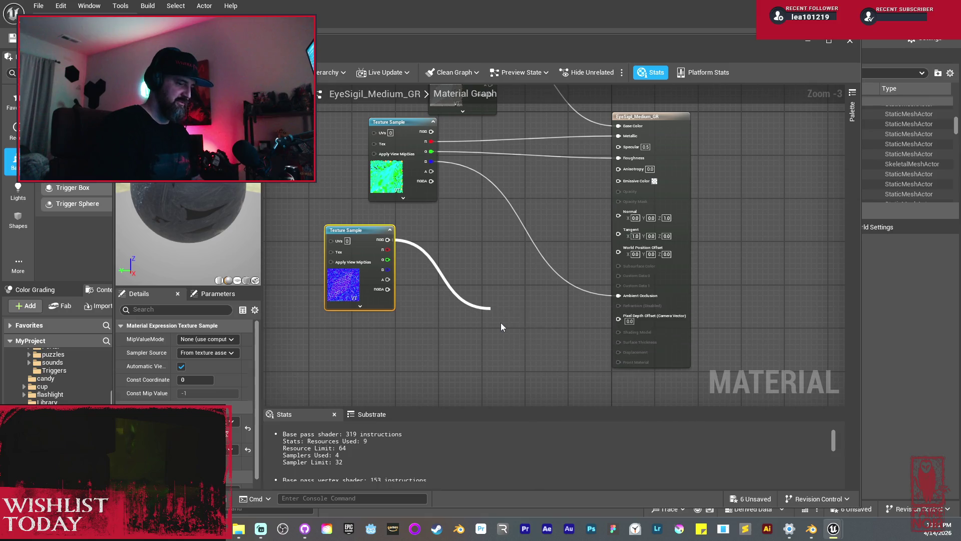
mouse_move(513, 308)
mouse_down()
mouse_move(466, 235)
mouse_move(481, 246)
mouse_up()
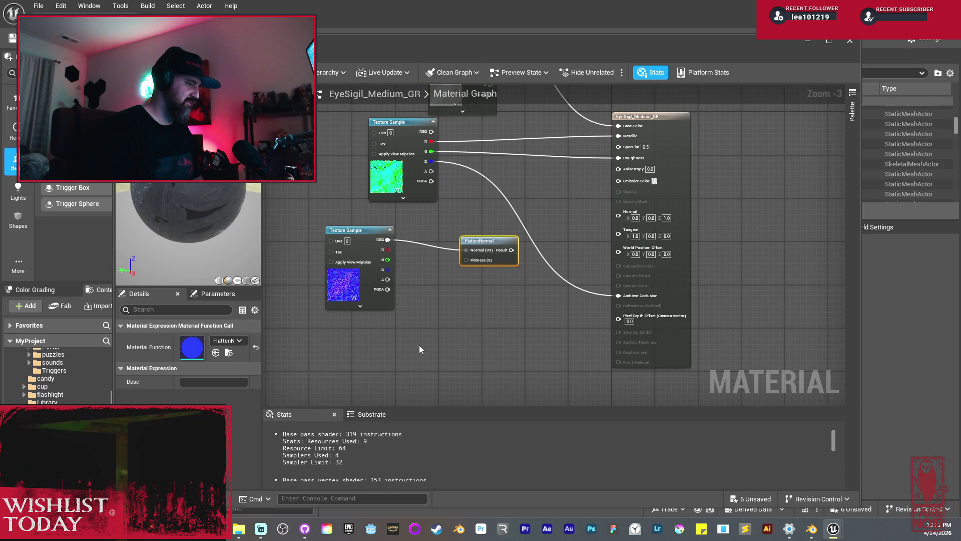
click(416, 350)
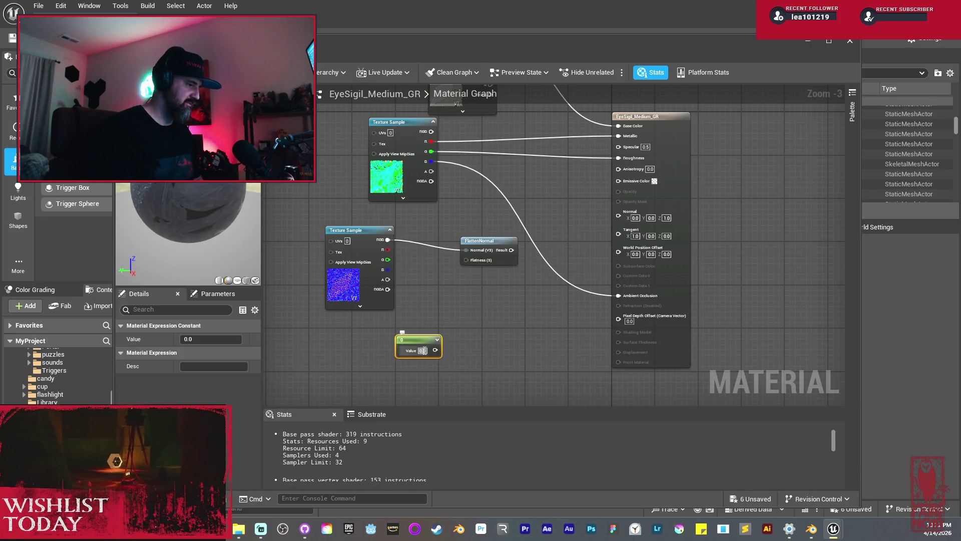
click(422, 350)
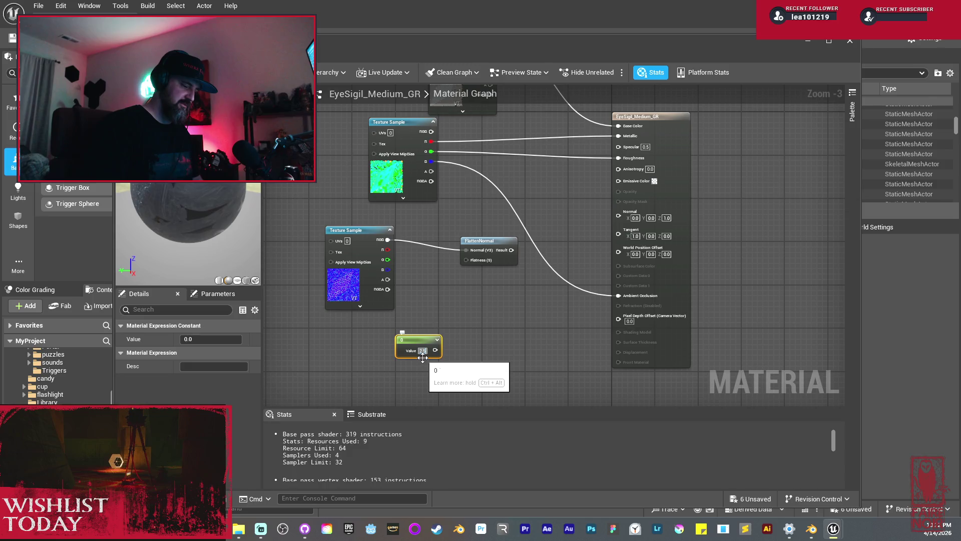
mouse_move(435, 350)
mouse_down()
mouse_move(443, 352)
mouse_move(465, 260)
mouse_up()
mouse_move(459, 312)
mouse_down()
mouse_move(497, 313)
mouse_move(567, 278)
mouse_up()
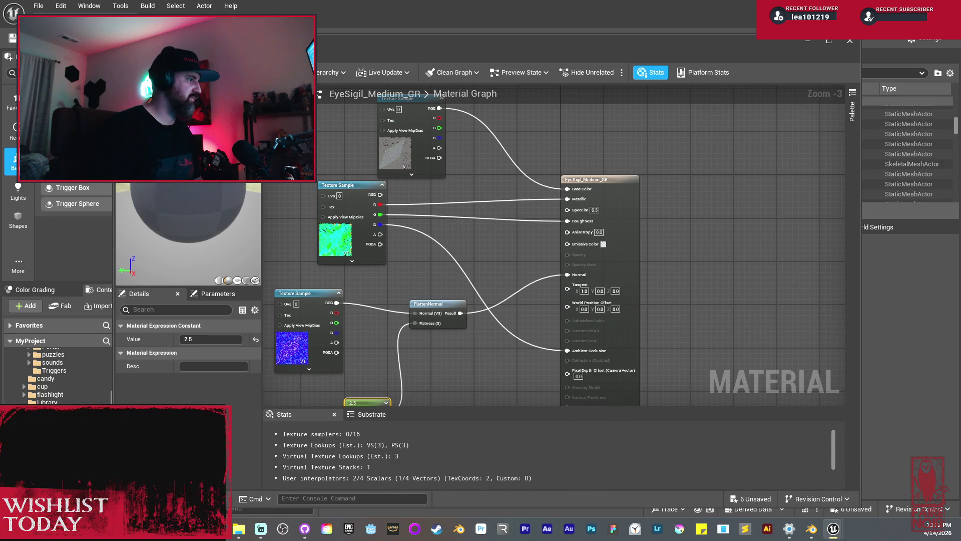
key(ctrl+s)
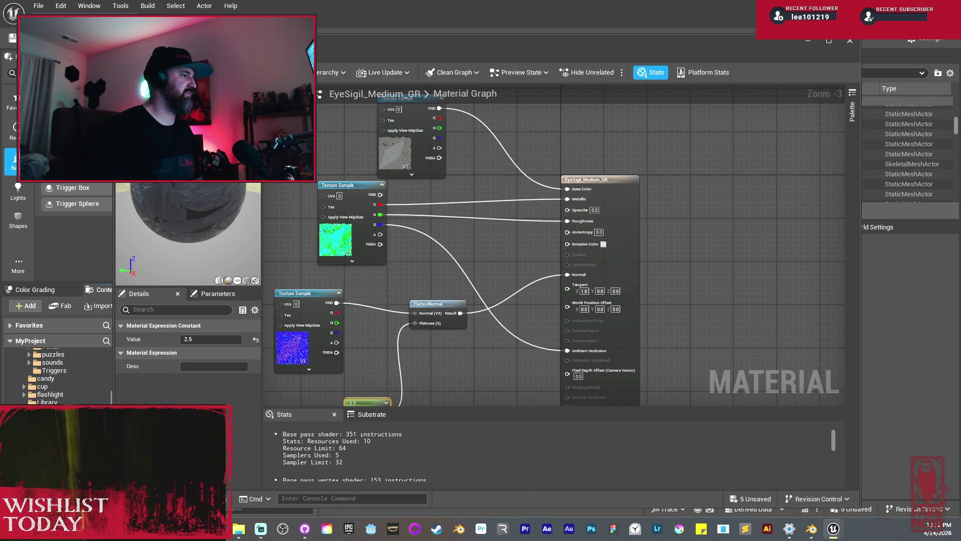
click(346, 53)
- Place Eye_Sigil_Medium in the corridor at -22613.997, 3247.128, 1357.959, then enter Modeling Mode
mouse_move(425, 166)
mouse_down()
mouse_move(385, 163)
mouse_move(363, 135)
mouse_up()
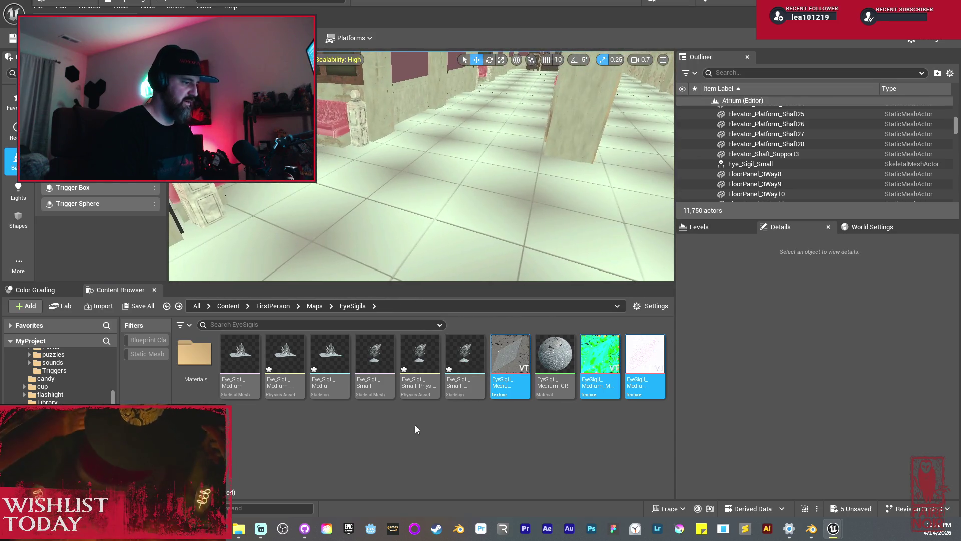
click(240, 360)
mouse_move(240, 360)
mouse_down()
mouse_move(350, 215)
mouse_move(453, 234)
mouse_move(487, 255)
mouse_move(634, 253)
mouse_up()
mouse_move(428, 167)
mouse_down()
mouse_move(428, 200)
mouse_move(428, 170)
mouse_up()
drag(648, 231, 646, 255)
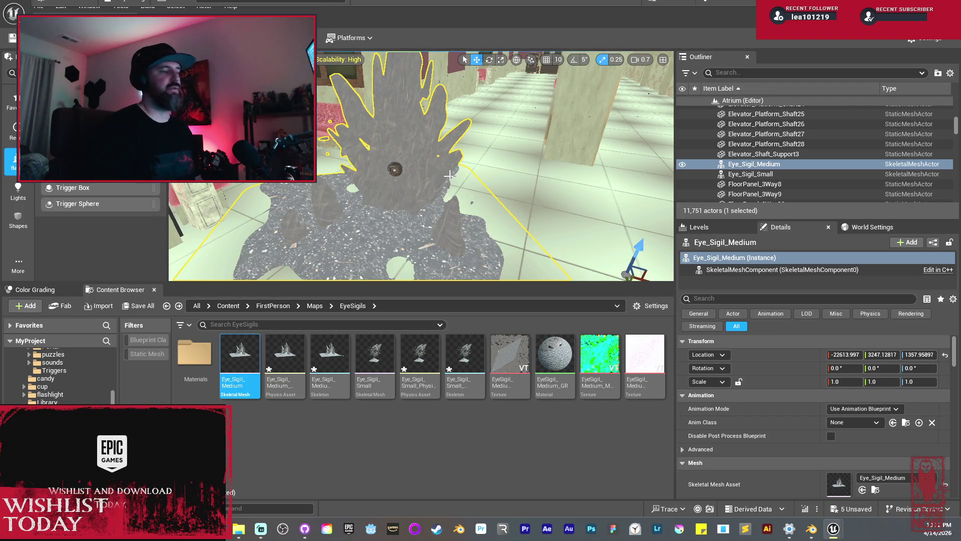
drag(394, 195, 546, 236)
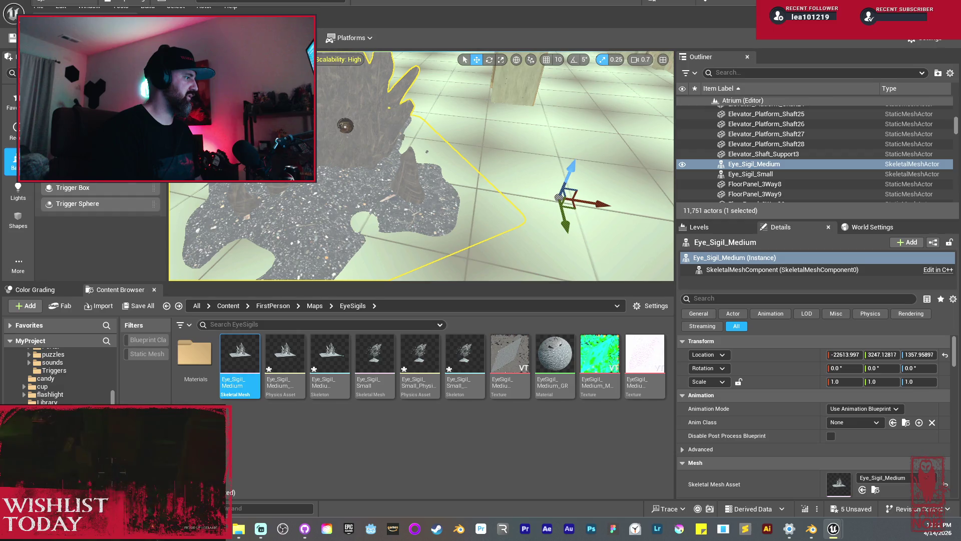
key(shift+5)
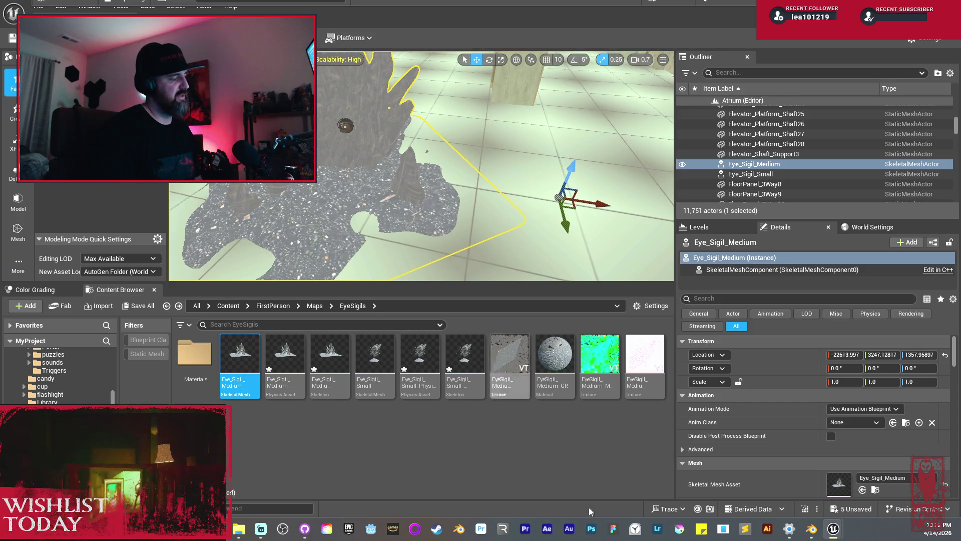
- In Blender, select the stray rocks and cylinder rock beside the right eye sigil
click(812, 529)
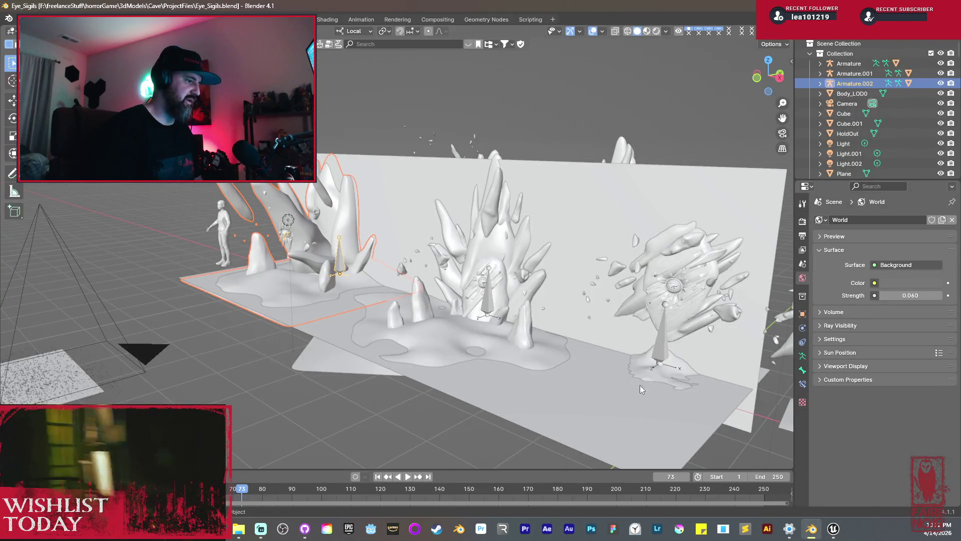
right_click(554, 272)
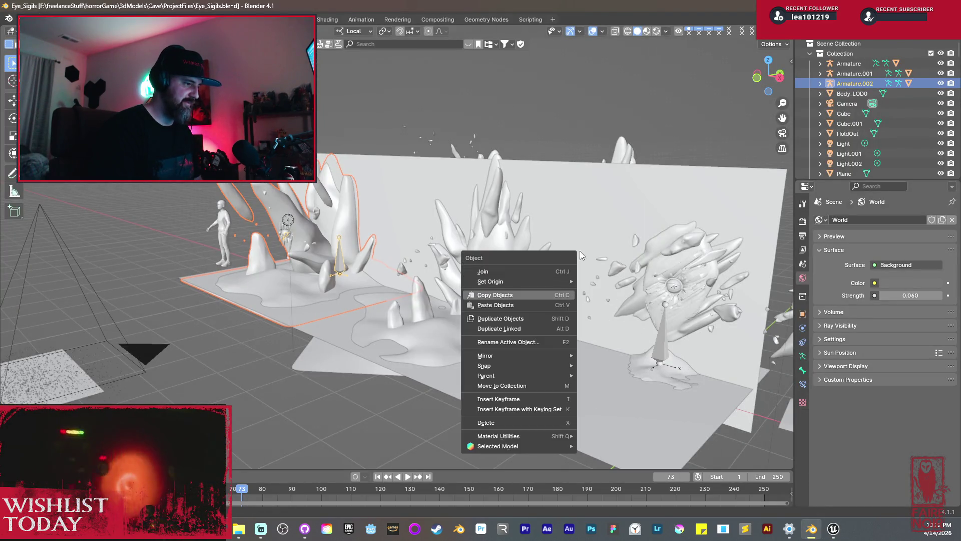
scroll(596, 280, up, 3)
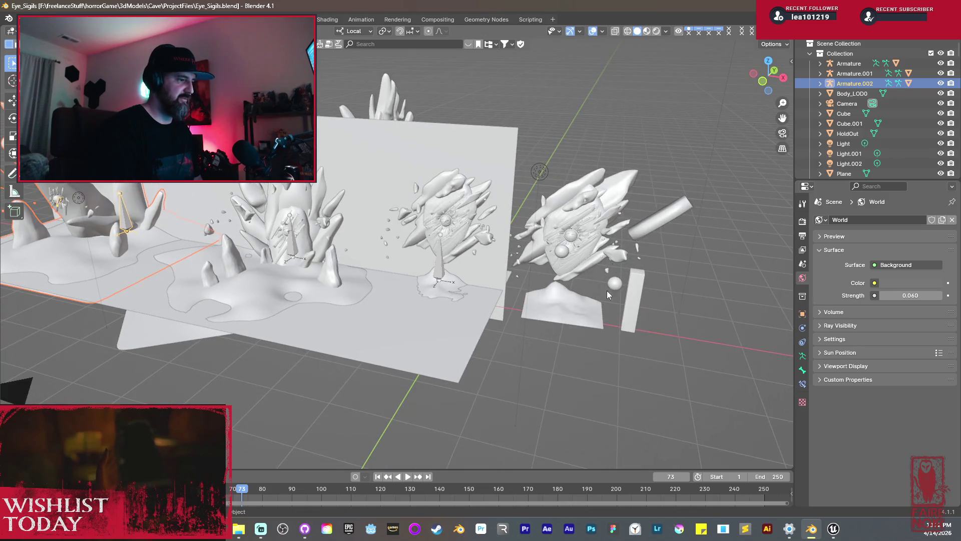
mouse_move(570, 233)
mouse_down()
mouse_move(616, 256)
mouse_move(542, 248)
mouse_up()
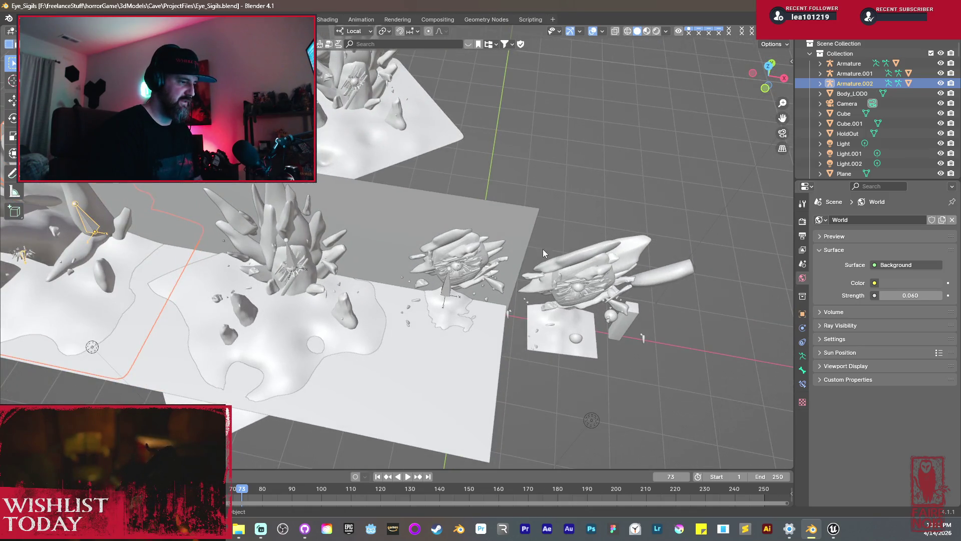
mouse_move(618, 337)
mouse_down()
mouse_move(625, 343)
mouse_move(569, 312)
mouse_move(573, 292)
mouse_up()
shift+click(642, 233)
mouse_move(643, 233)
mouse_down()
mouse_move(599, 263)
mouse_move(632, 270)
mouse_up()
- Move the selected rocks into a new Extras collection and exclude it from the scene
key(m)
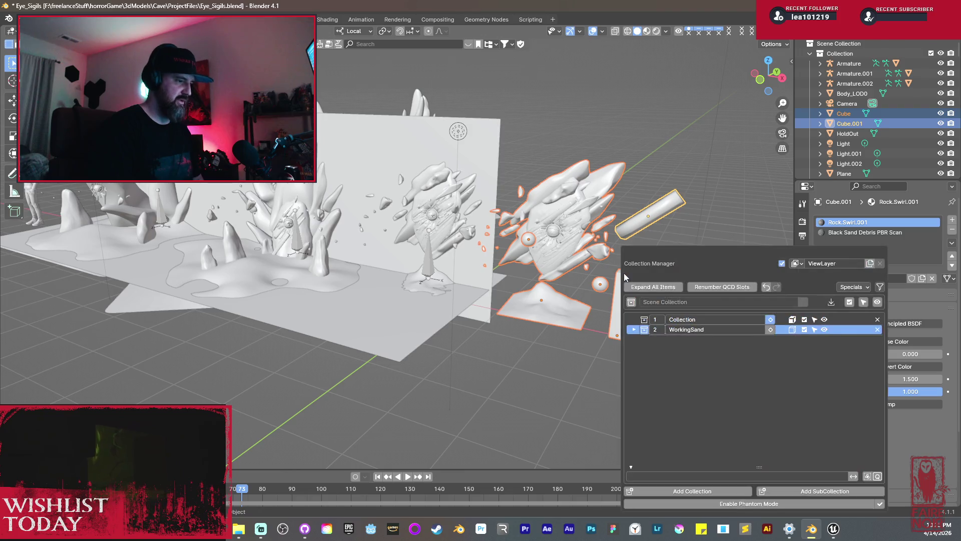
click(692, 490)
text(Extras)
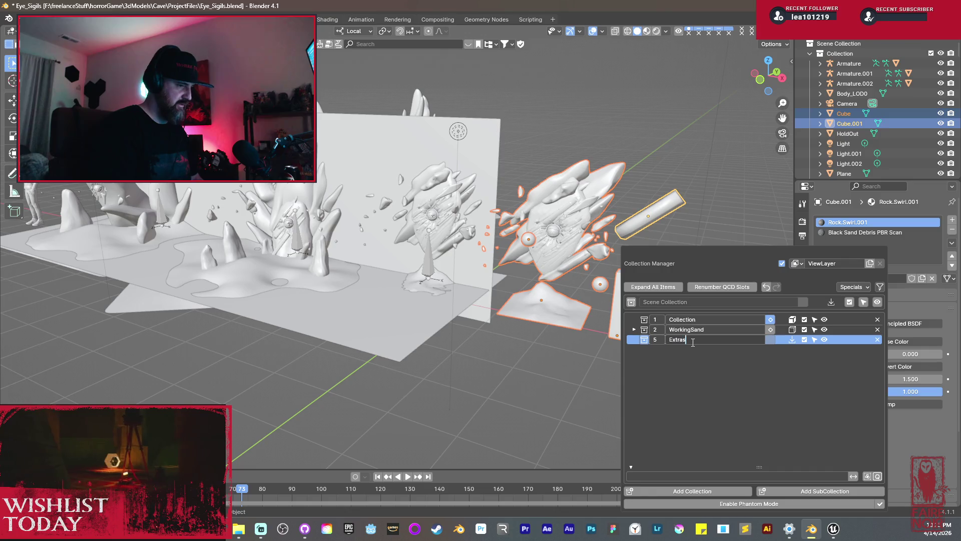
key(Return)
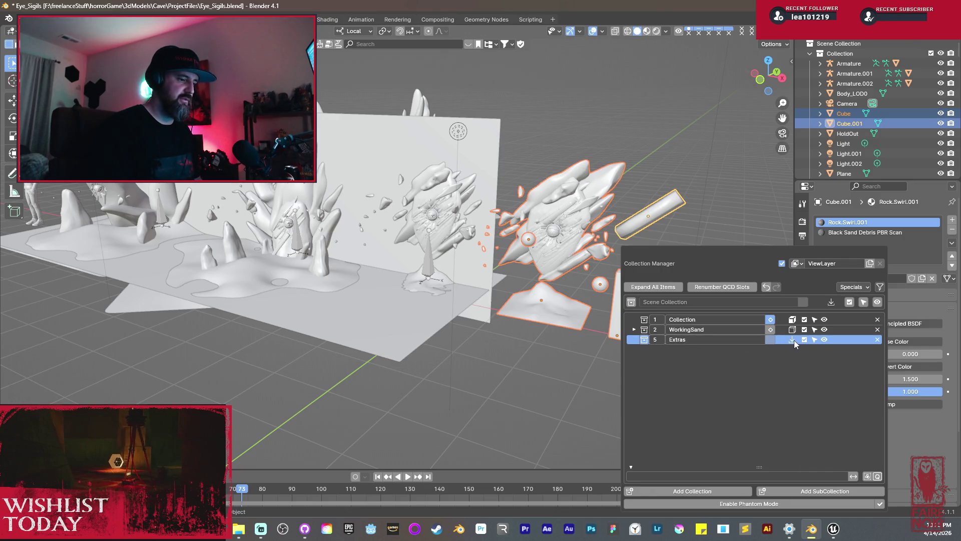
click(792, 340)
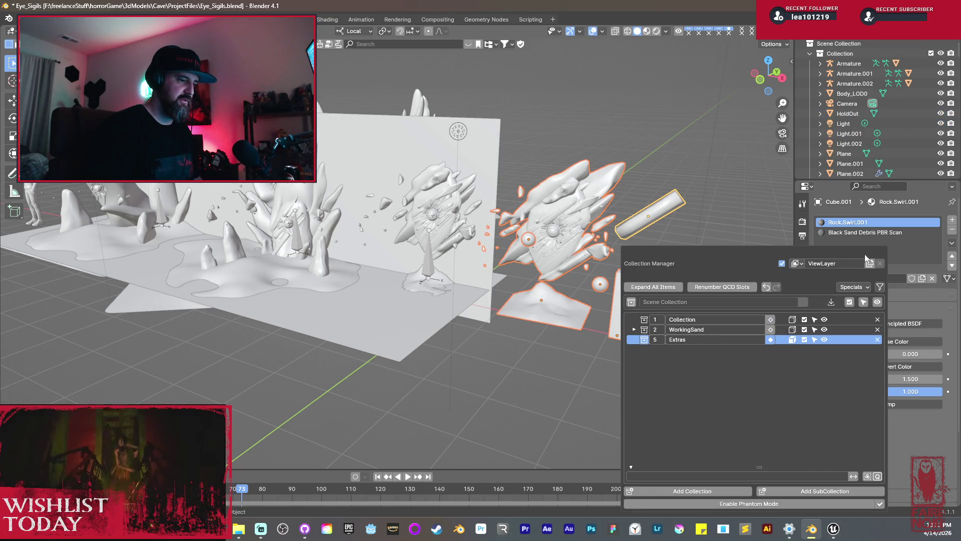
click(804, 340)
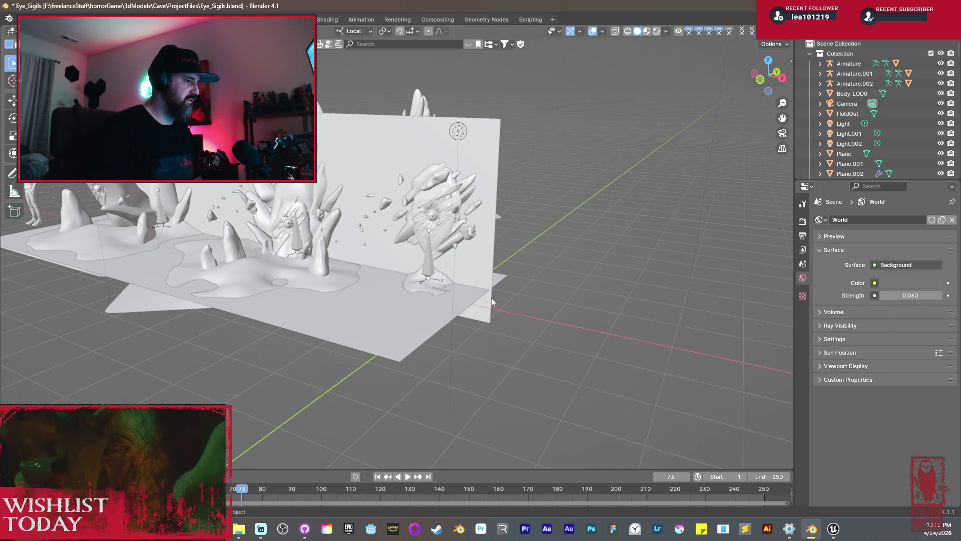
- Move the small eye sigil's armature right along X and delete a stray object
click(437, 226)
scroll(464, 260, up, 5)
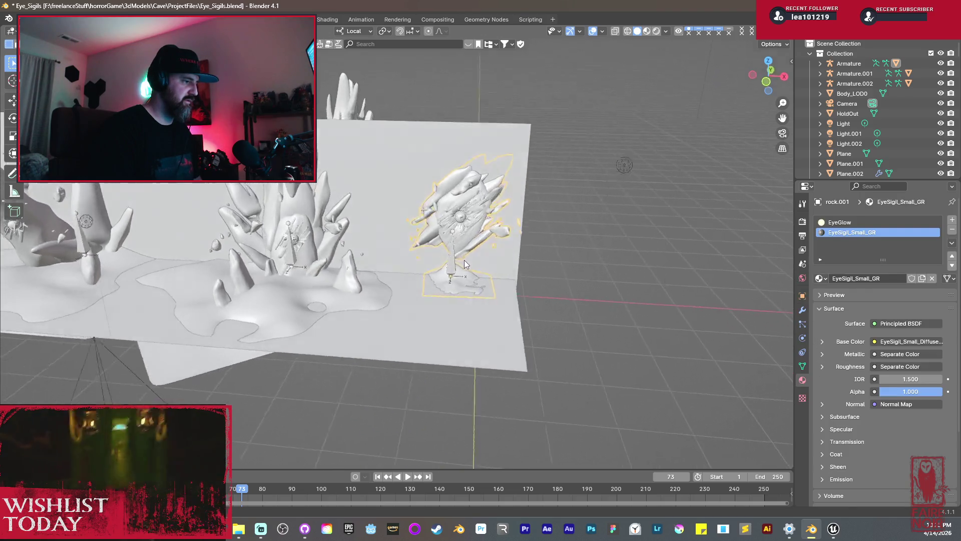
key(g)
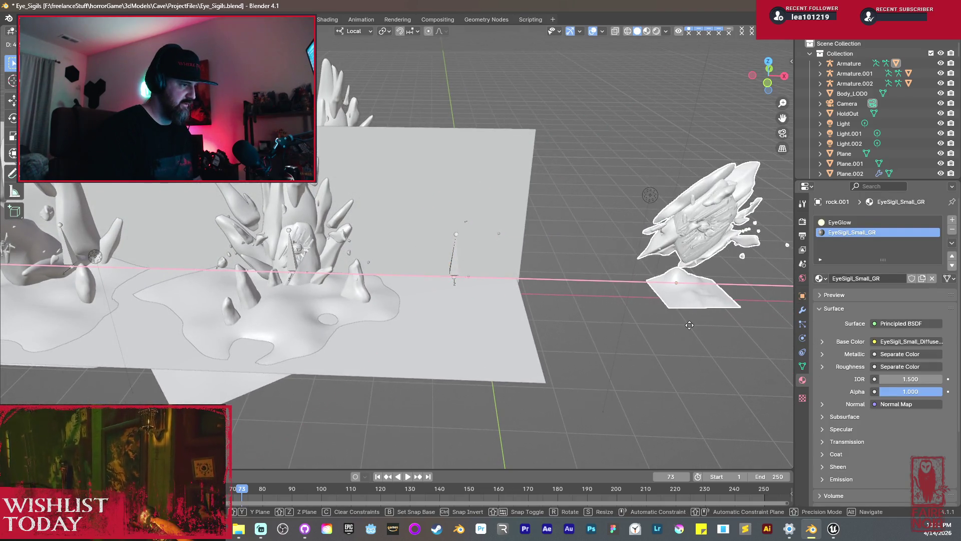
key(Escape)
click(454, 263)
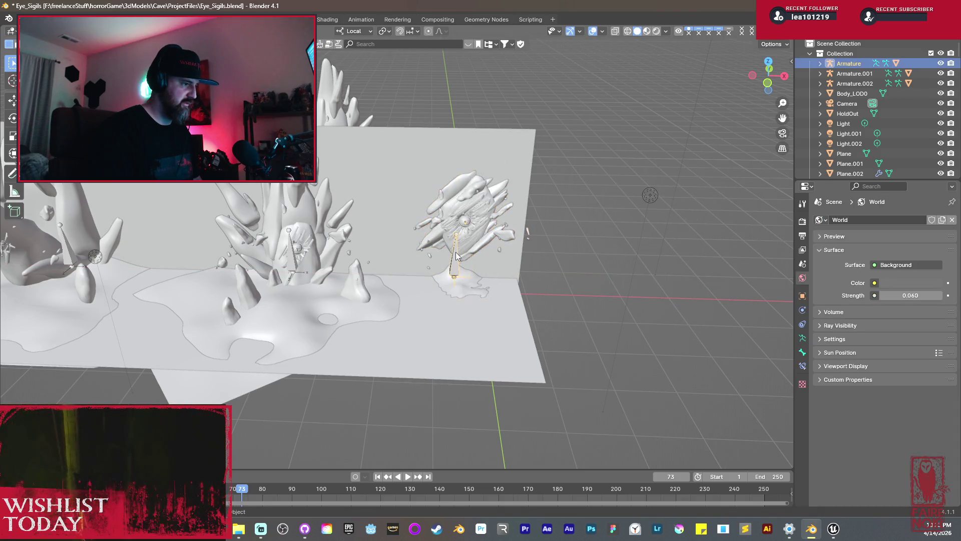
key(g)
key(x)
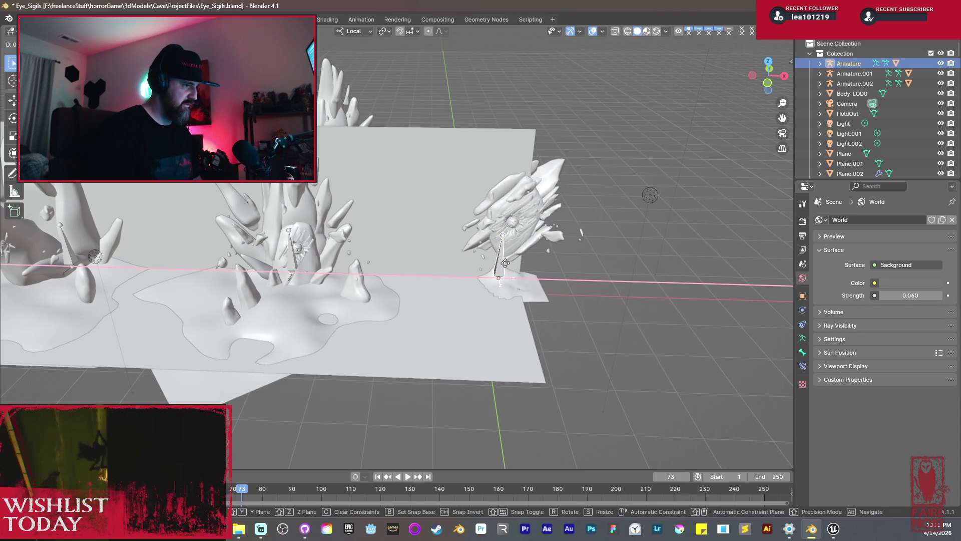
click(747, 287)
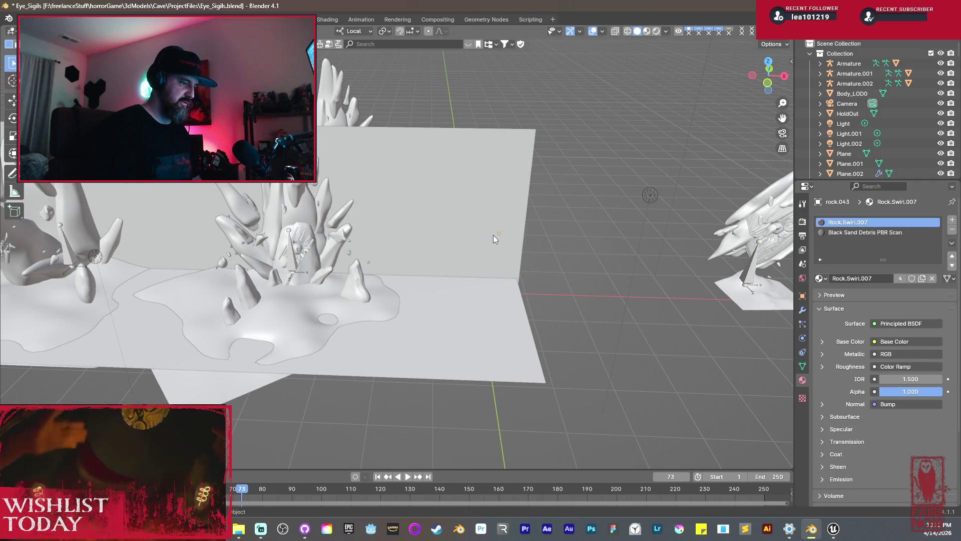
key(Delete)
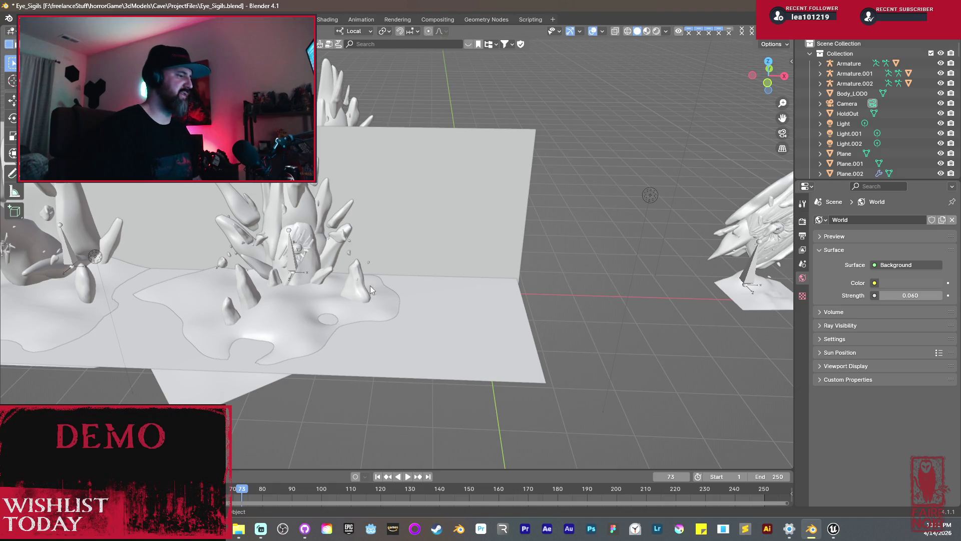
- Snap the 3D cursor to the medium sigil's armature and move the cluster 4 units along X
click(291, 264)
key(shift+s)
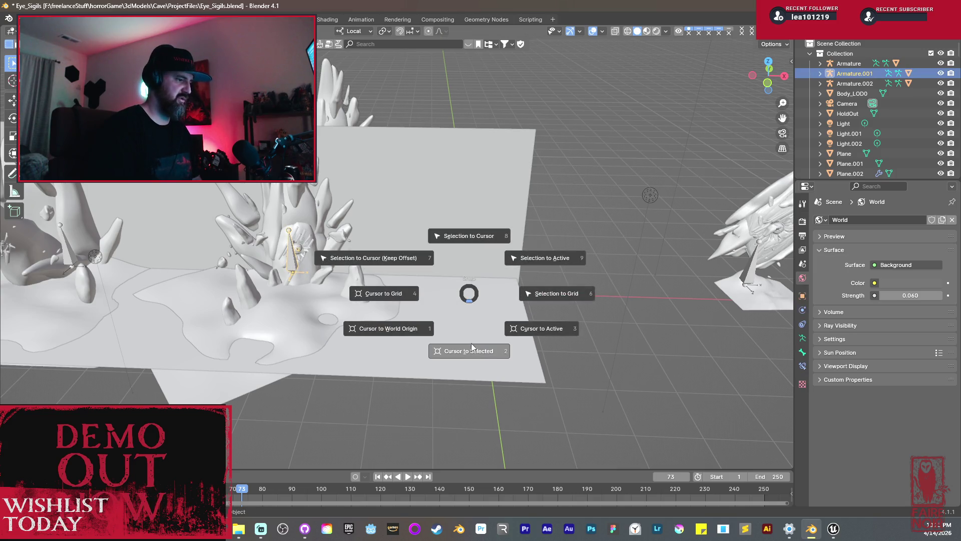
click(386, 328)
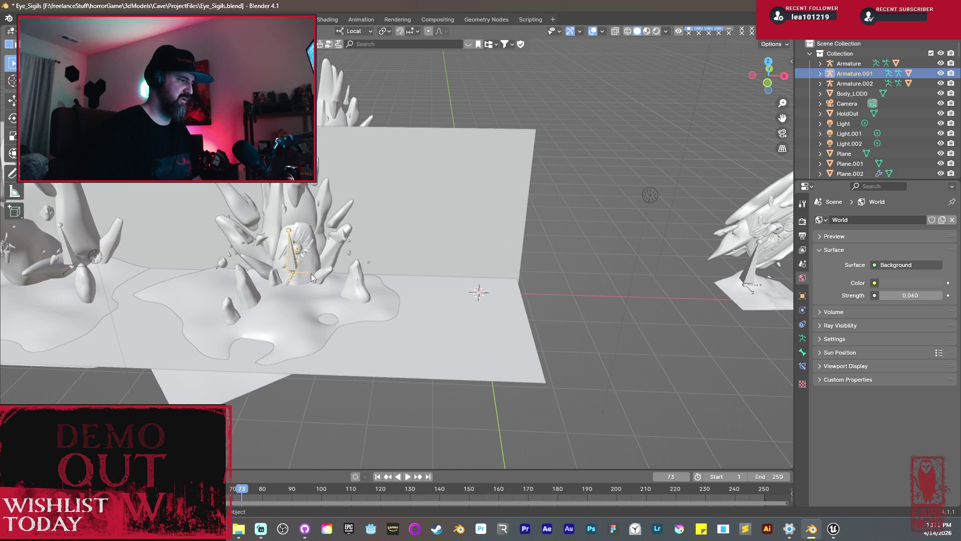
key(g)
key(x)
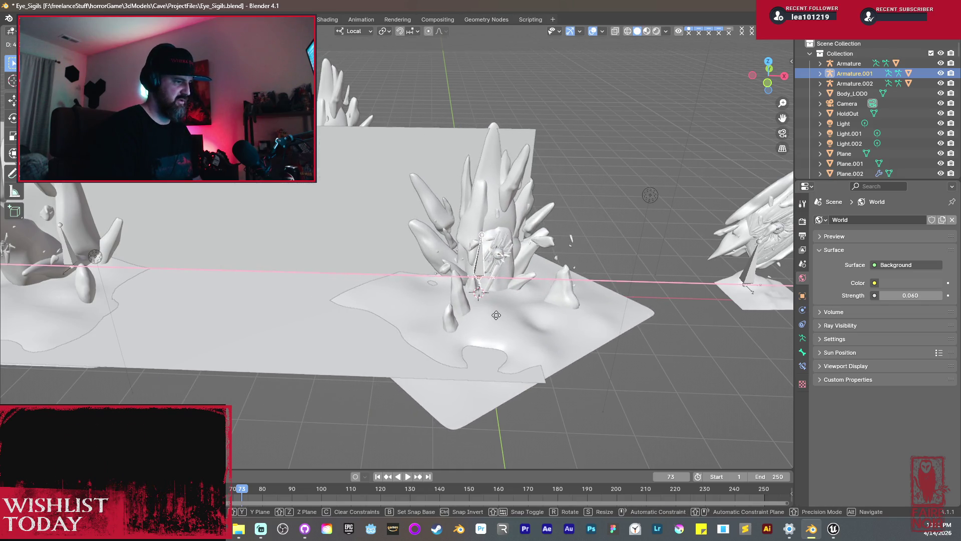
click(497, 315)
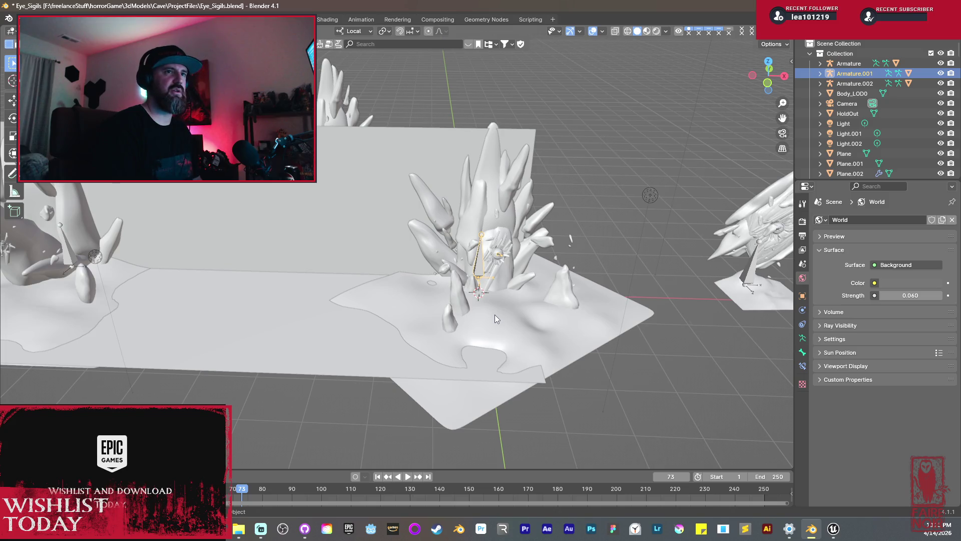
mouse_move(495, 324)
mouse_down()
mouse_move(434, 324)
mouse_move(444, 346)
mouse_move(492, 346)
mouse_move(524, 371)
mouse_move(539, 350)
mouse_move(461, 300)
mouse_move(433, 298)
mouse_up()
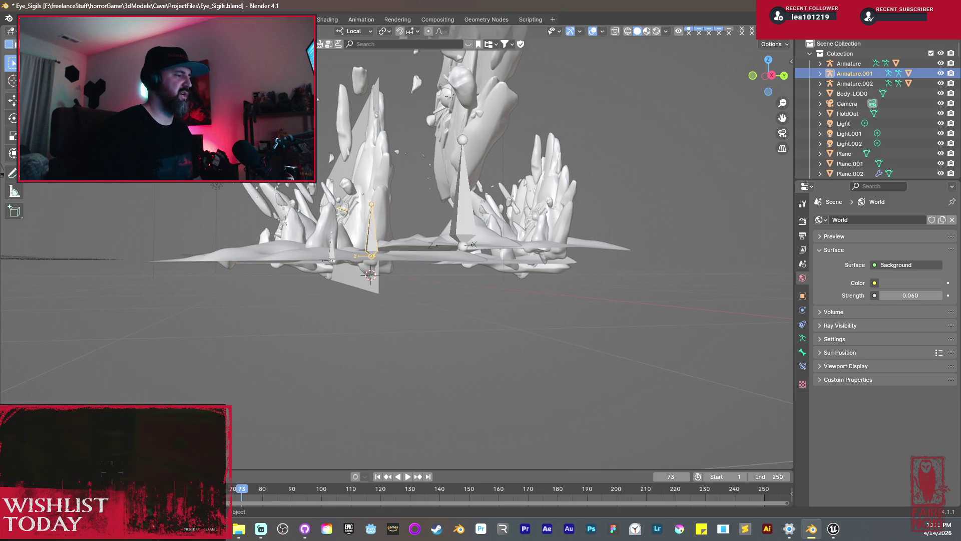
click(22, 18)
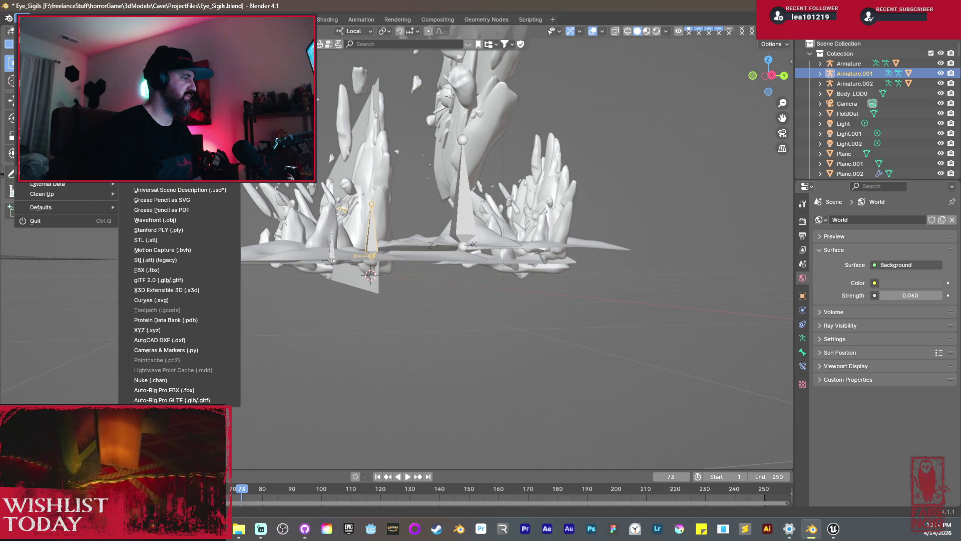
- Export the cave floor and spike selection as FBX over Eye_Sigil_Medium.fbx, then return to Unreal
drag(381, 325, 369, 357)
click(443, 218)
click(22, 18)
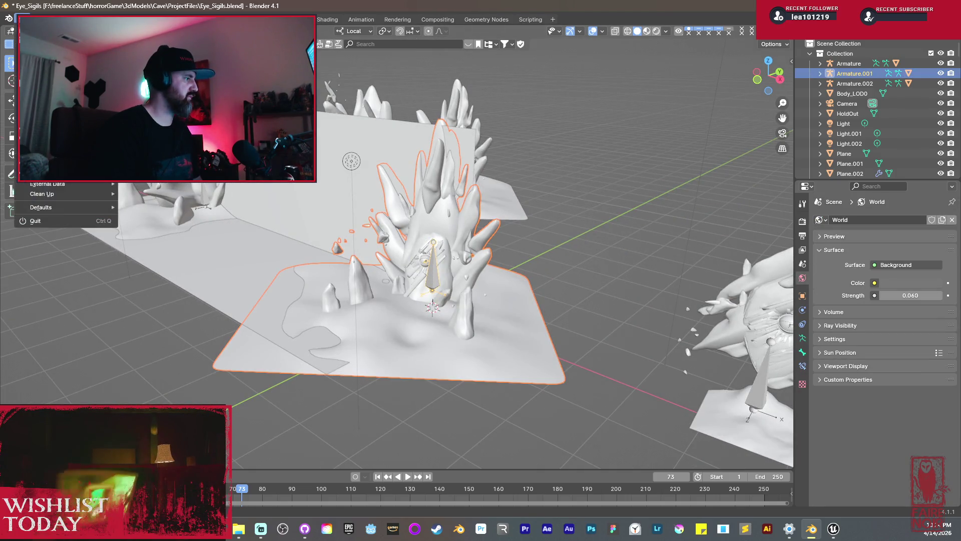
mouse_move(50, 172)
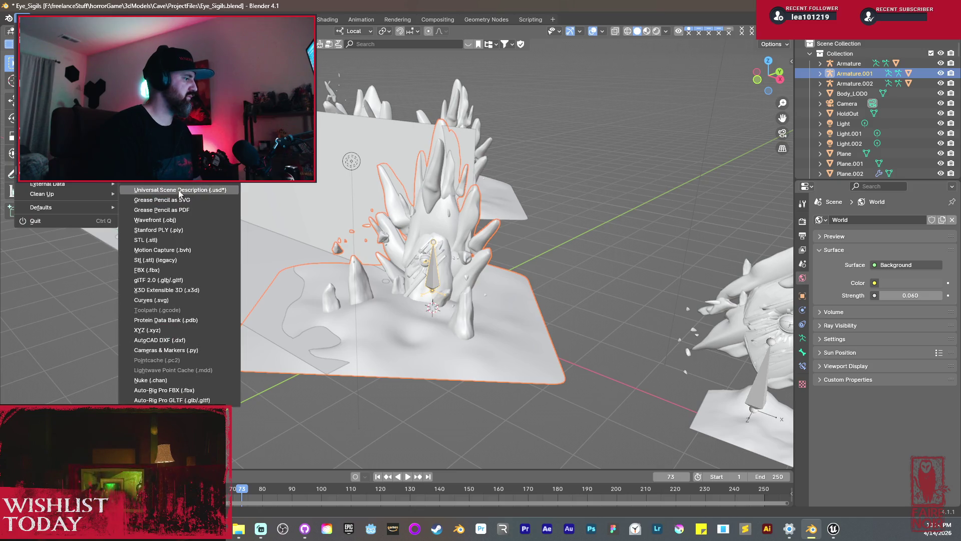
click(169, 269)
click(466, 193)
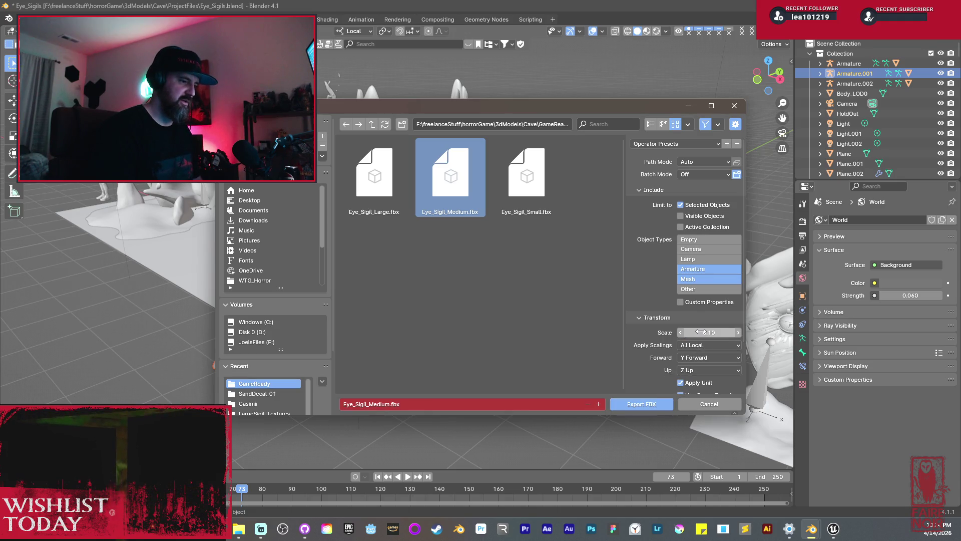
click(645, 403)
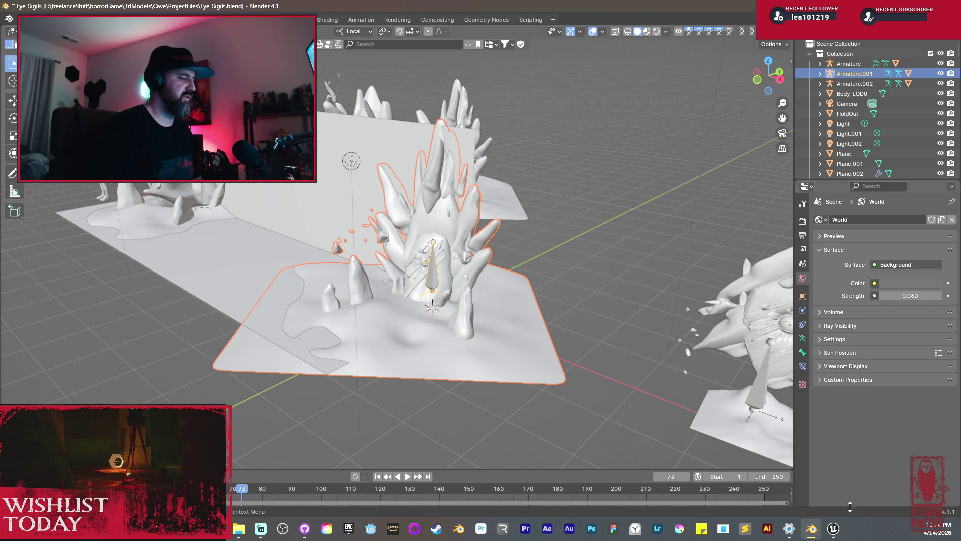
mouse_move(832, 528)
click(795, 494)
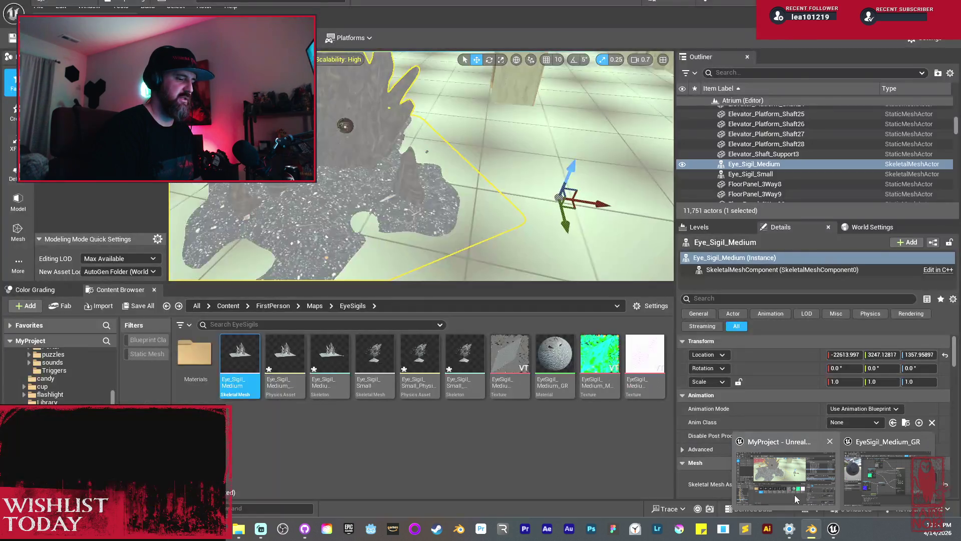
- Reimport the Eye_Sigil_Medium asset from its updated FBX, then go back to Blender
mouse_move(230, 360)
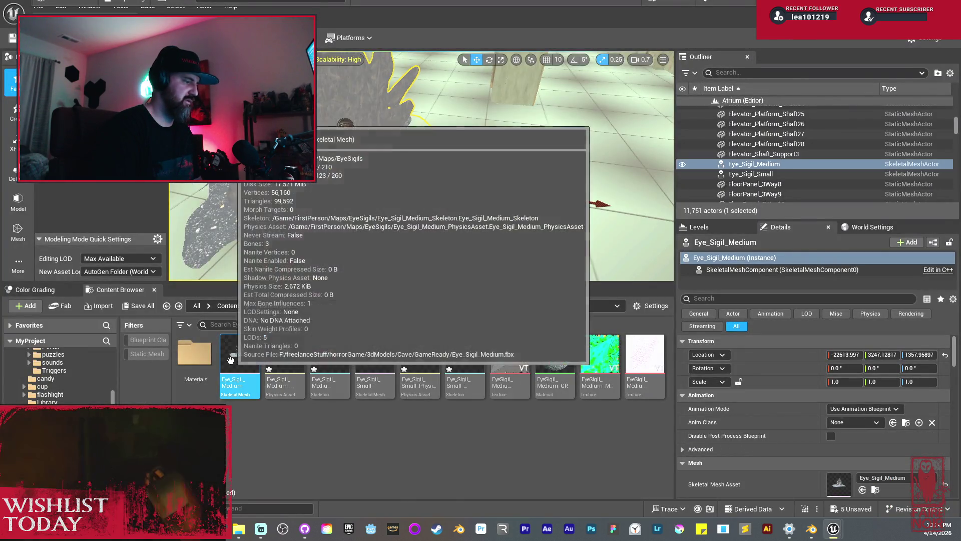
right_click(231, 359)
mouse_move(345, 175)
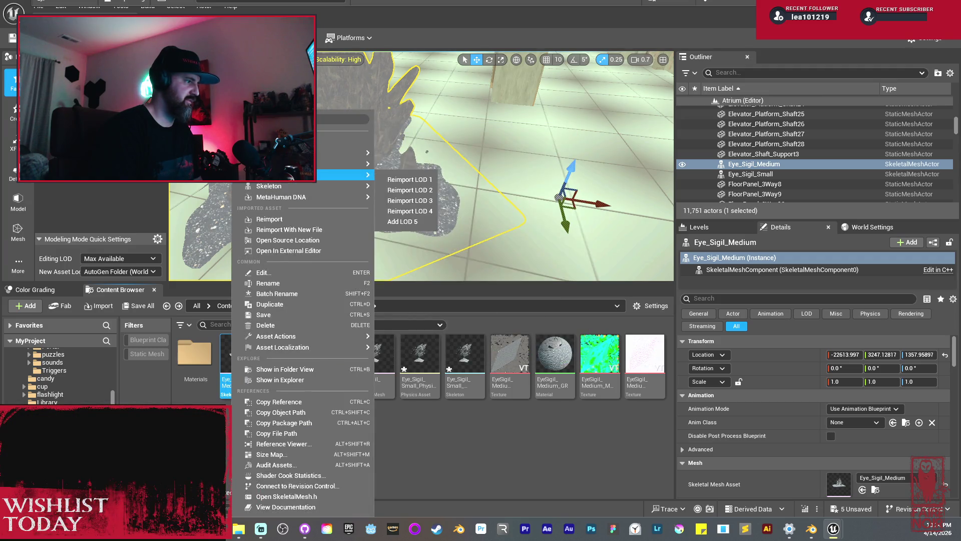
click(289, 220)
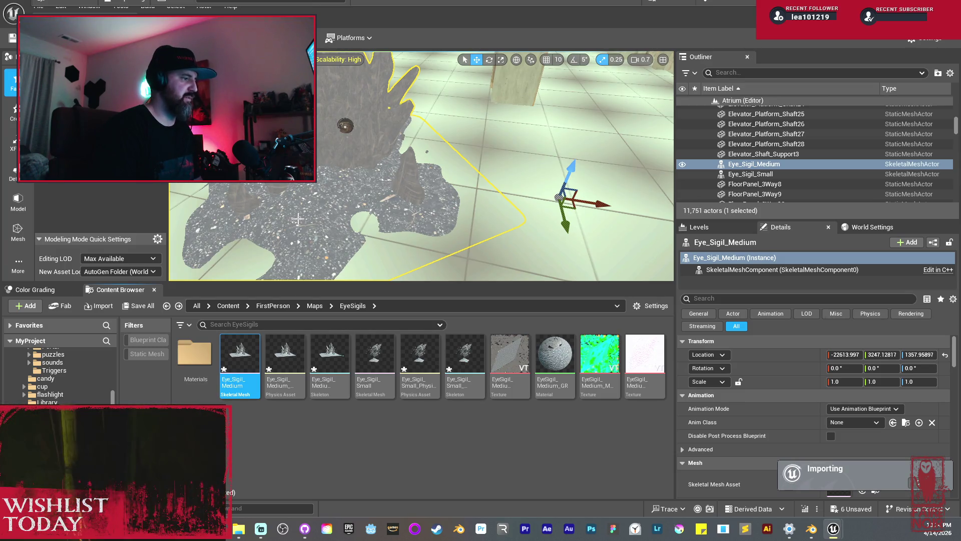
scroll(495, 189, down, 10)
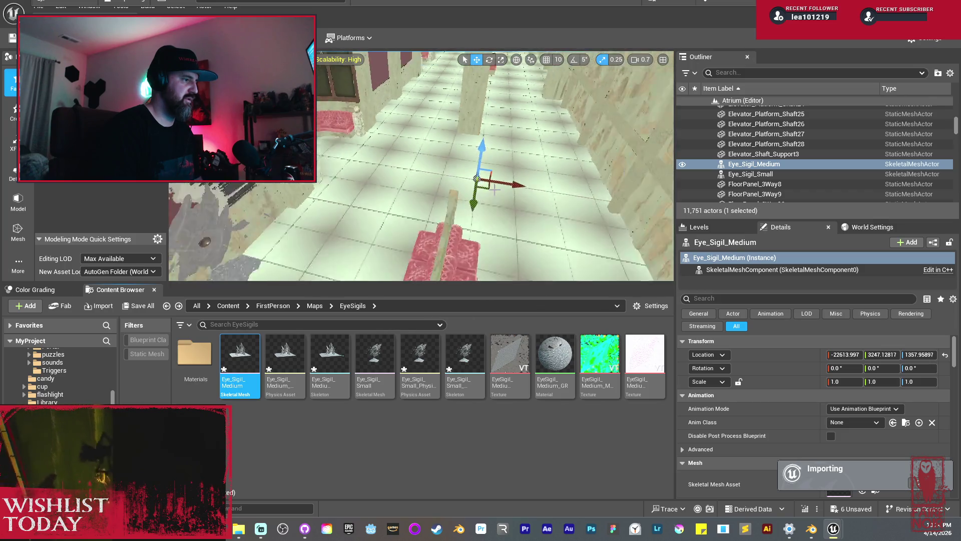
mouse_move(478, 204)
mouse_down()
mouse_move(466, 235)
mouse_move(490, 210)
mouse_move(485, 193)
mouse_move(480, 210)
mouse_move(453, 195)
mouse_move(446, 203)
mouse_up()
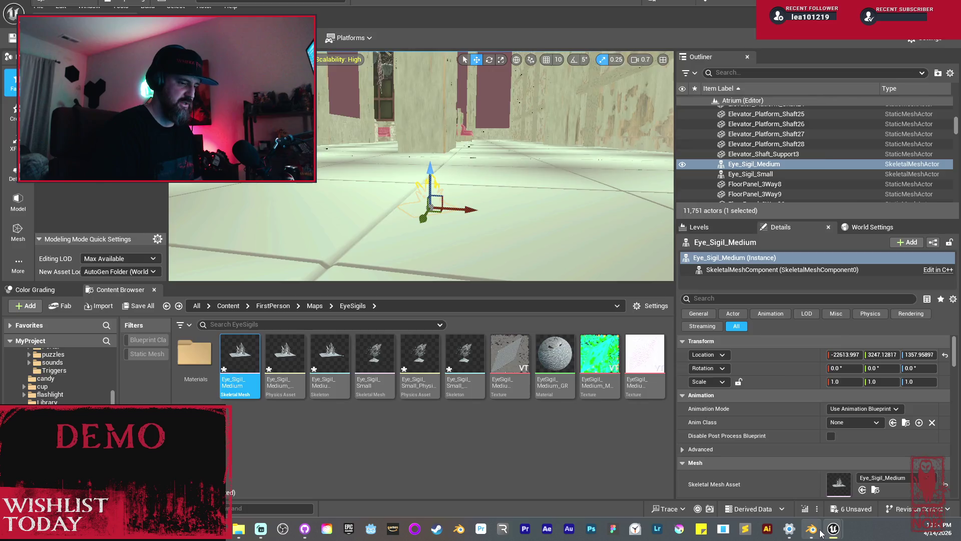
click(812, 529)
click(23, 19)
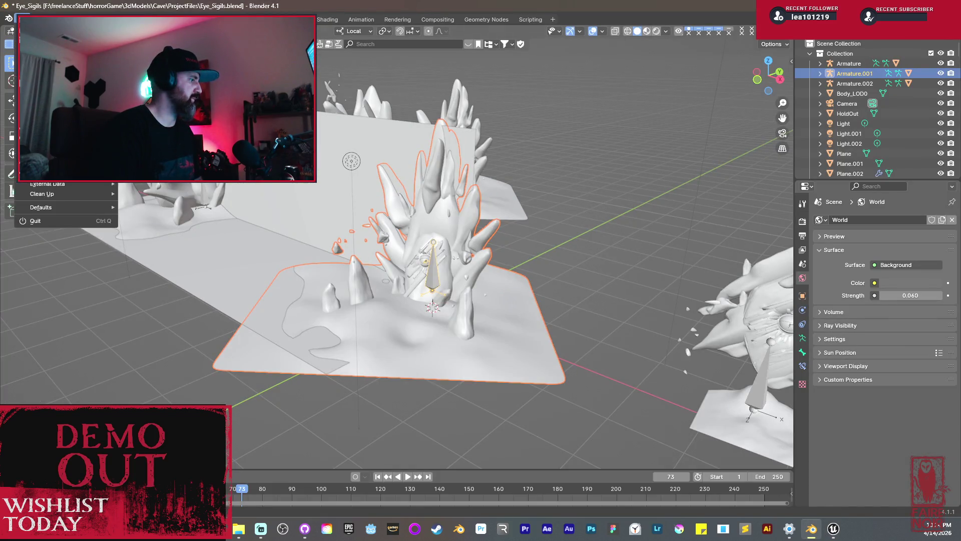
- Overwrite Eye_Sigil_Medium.fbx with a fresh FBX export at scale 1.00, then return to Unreal
mouse_move(55, 173)
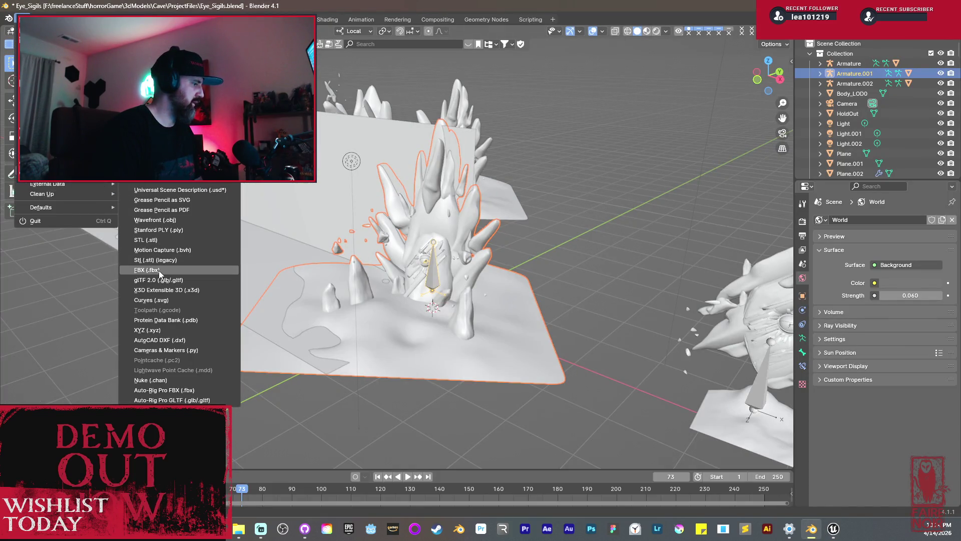
click(159, 271)
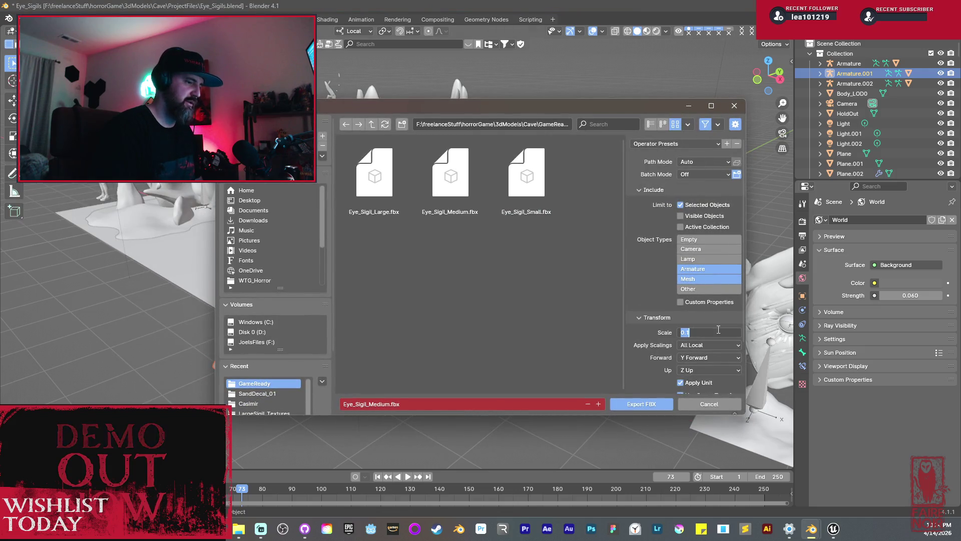
click(453, 205)
click(652, 400)
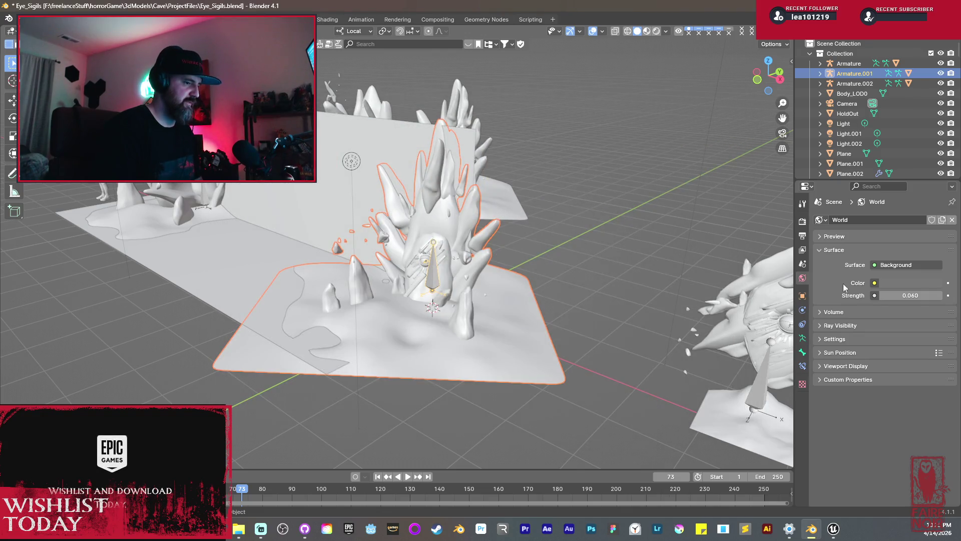
mouse_move(833, 528)
click(798, 496)
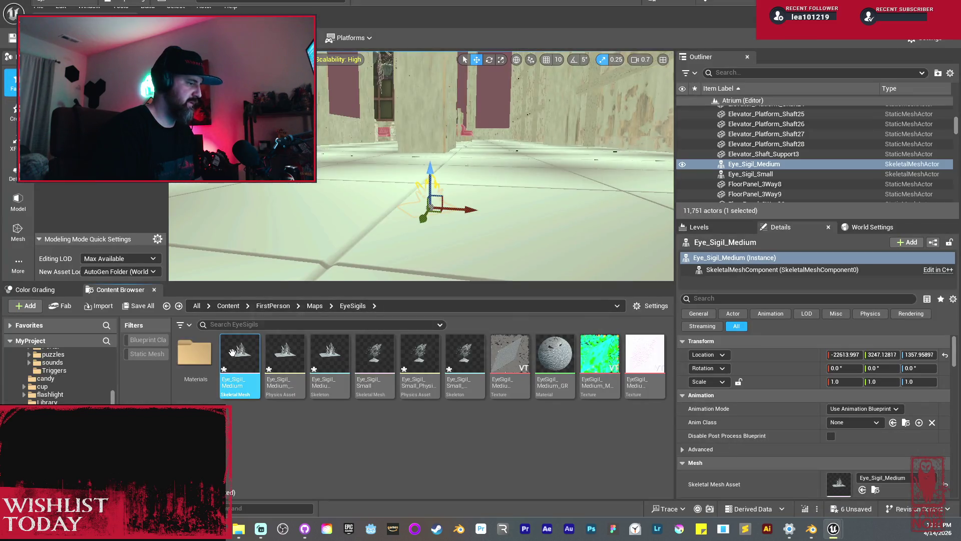
- Reimport Eye_Sigil_Medium and fly the view toward the placed sigil near the pillars
right_click(233, 351)
click(274, 218)
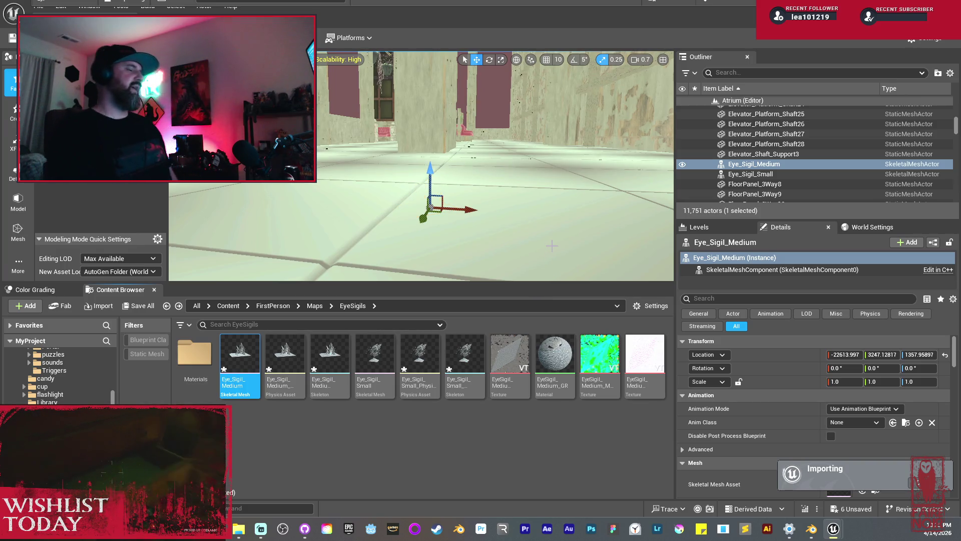
drag(340, 108, 340, 70)
drag(454, 191, 454, 185)
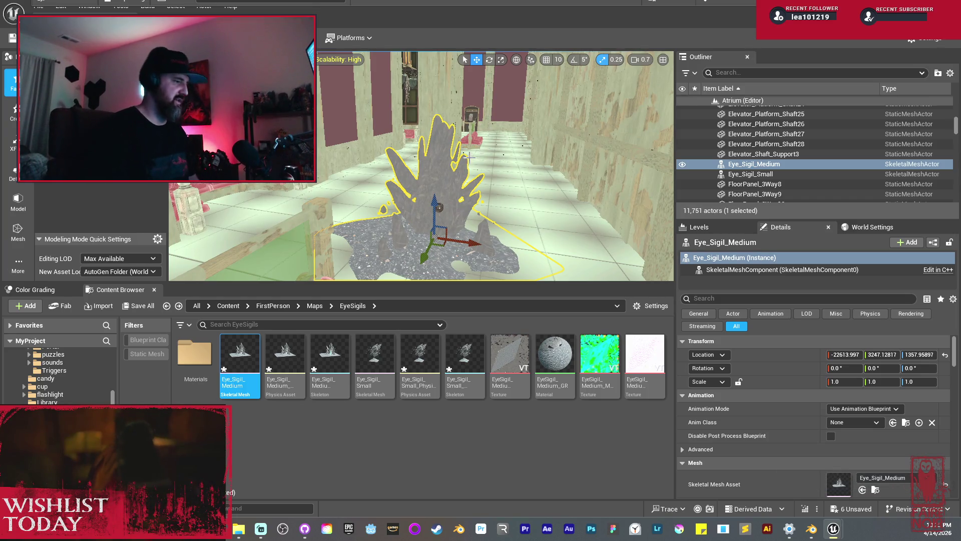
scroll(469, 156, up, 10)
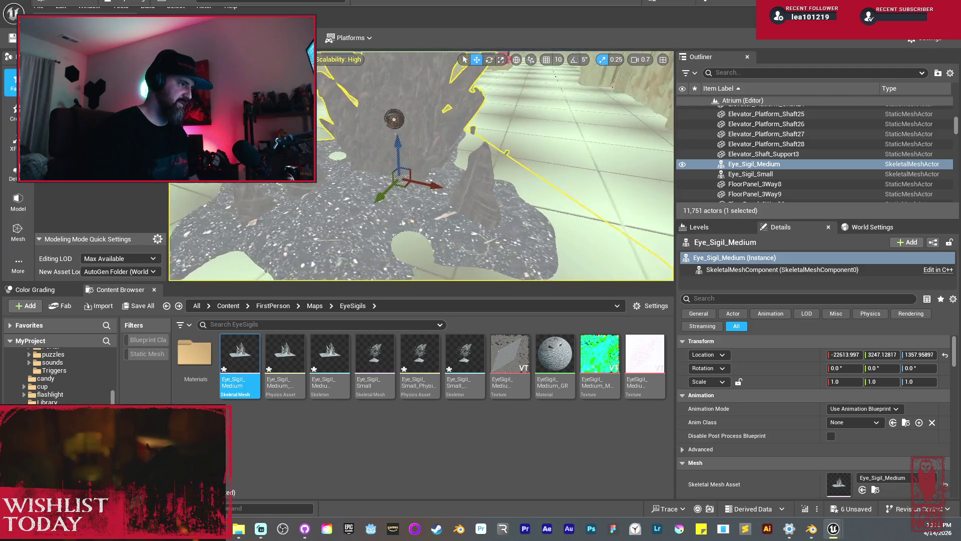
- Slide the sigil along X and Y to about -22925.432, 3162.954, 1357.959
drag(429, 186, 340, 171)
key(f)
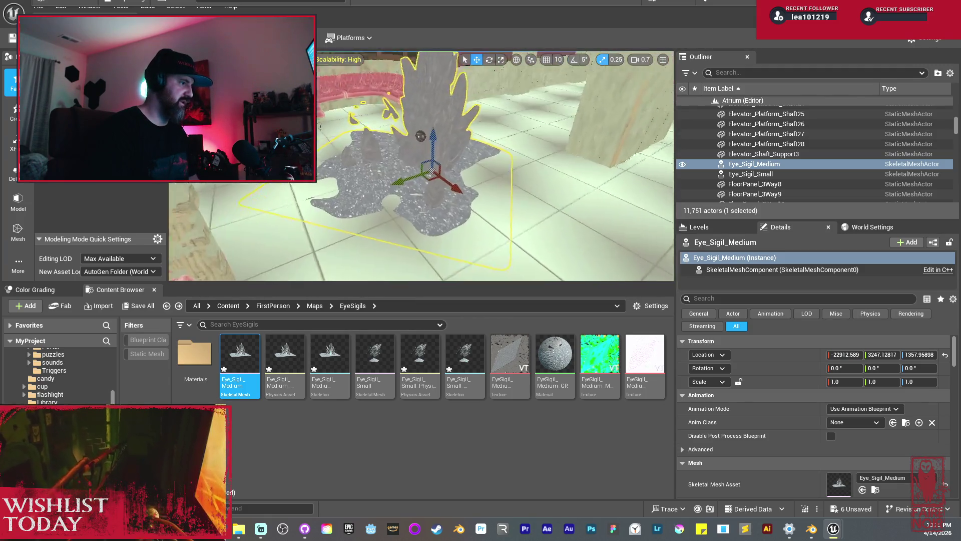
drag(450, 160, 436, 167)
scroll(411, 215, up, 8)
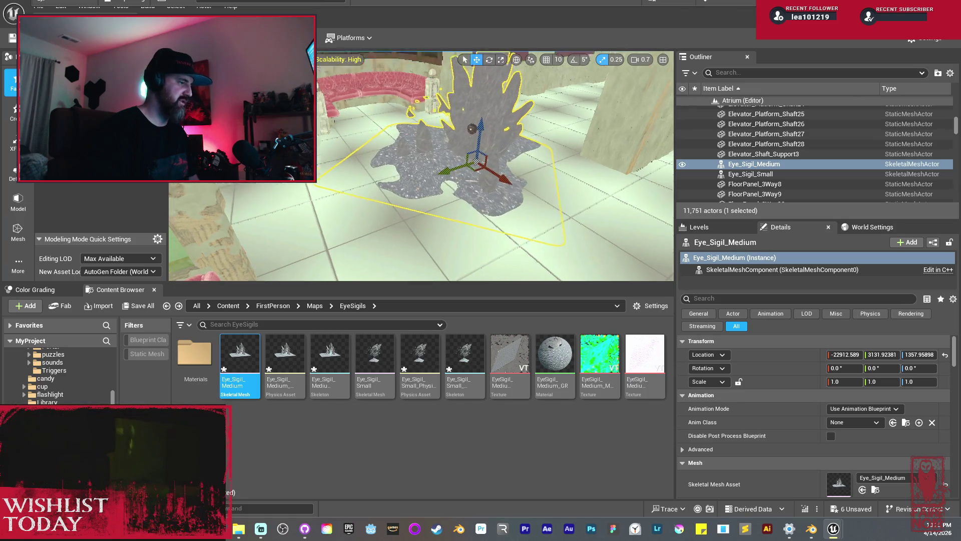
mouse_move(389, 215)
mouse_down()
mouse_move(436, 210)
mouse_move(425, 200)
mouse_move(358, 211)
mouse_move(356, 186)
mouse_up()
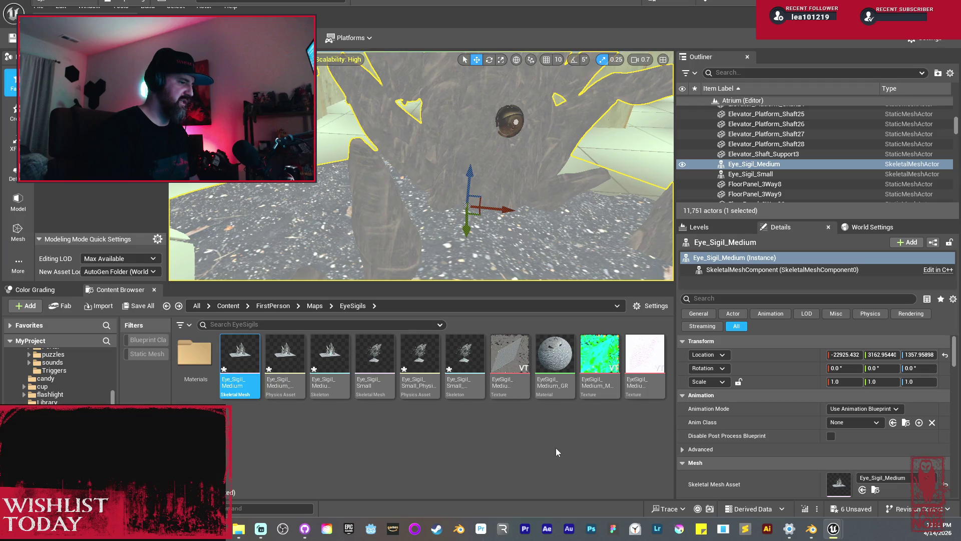
click(810, 529)
- Select rock.002 and shift its edge vertices vertically with a resized proportional falloff
right_click(387, 272)
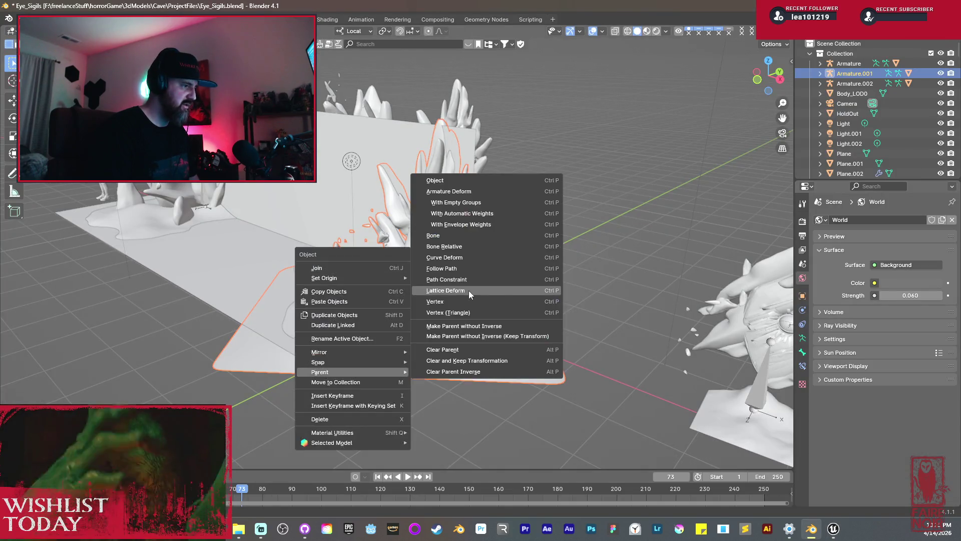
mouse_move(284, 185)
mouse_down()
mouse_move(360, 224)
mouse_move(447, 204)
mouse_move(591, 309)
mouse_move(639, 275)
mouse_move(635, 264)
mouse_move(612, 292)
mouse_up()
right_click(598, 302)
click(582, 322)
key(Tab)
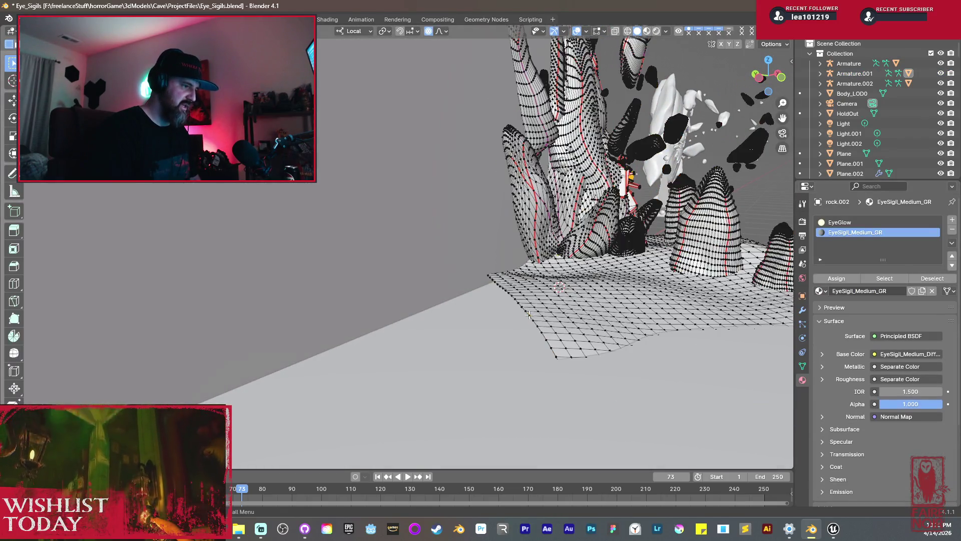
key(g)
key(z)
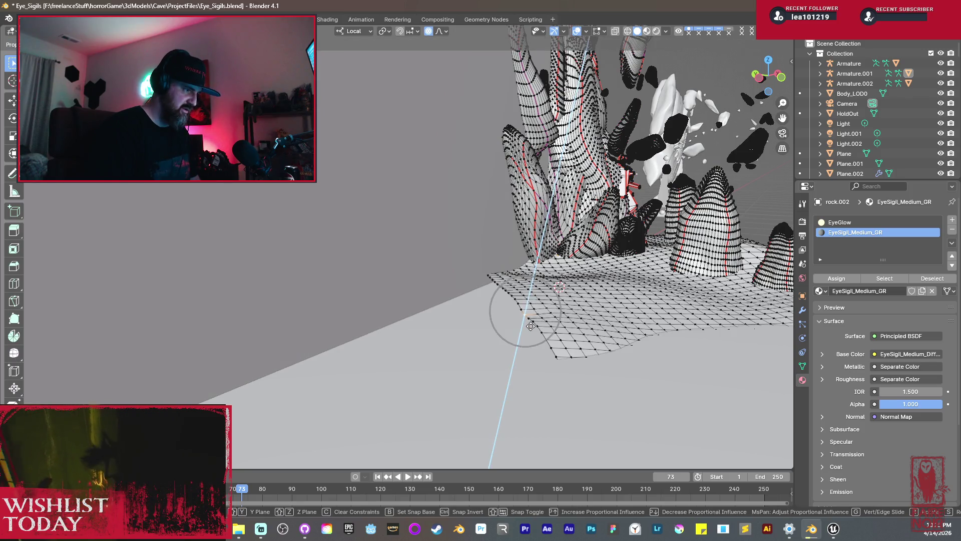
scroll(531, 326, down, 5)
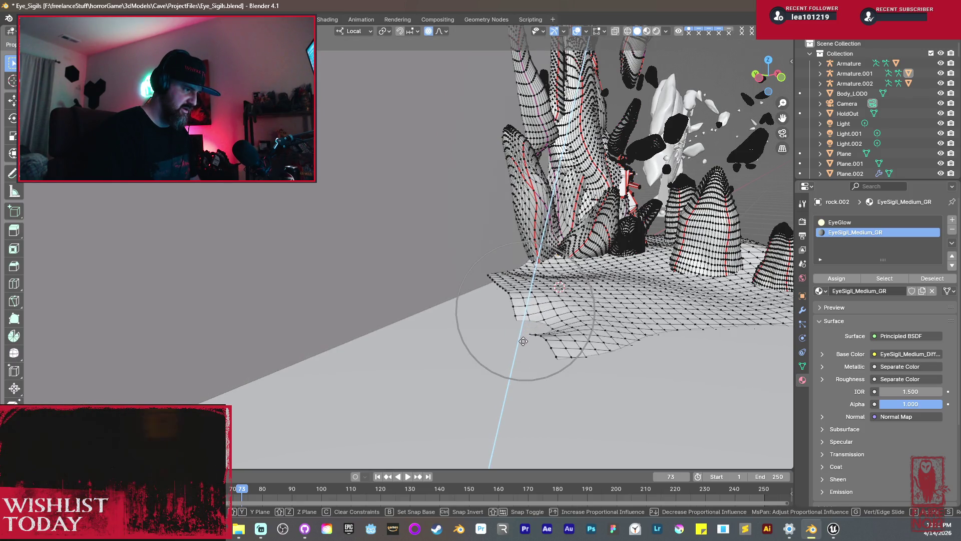
scroll(540, 346, down, 1)
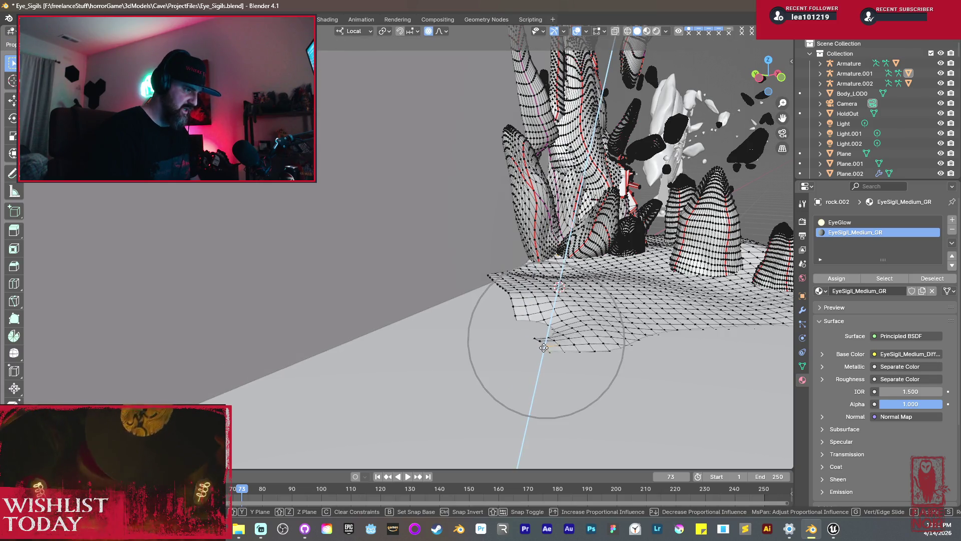
click(544, 349)
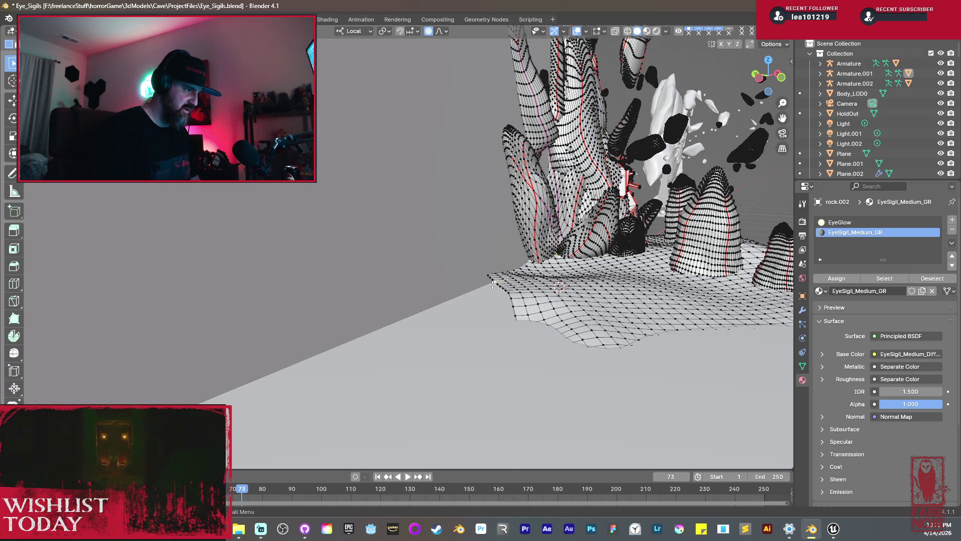
- Make three more vertical falloff adjustments to the rock edge, then return to Object Mode
key(g)
key(z)
click(483, 276)
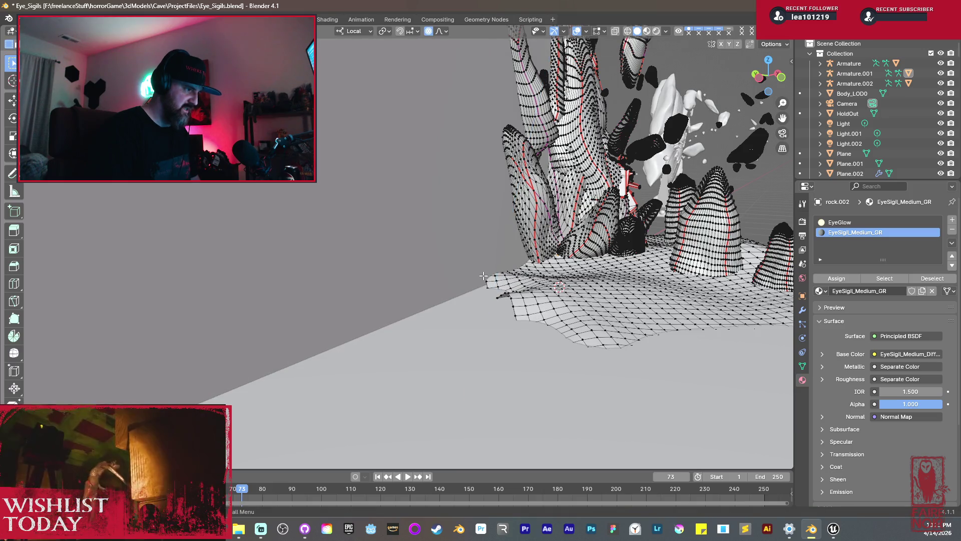
key(g)
key(z)
click(490, 288)
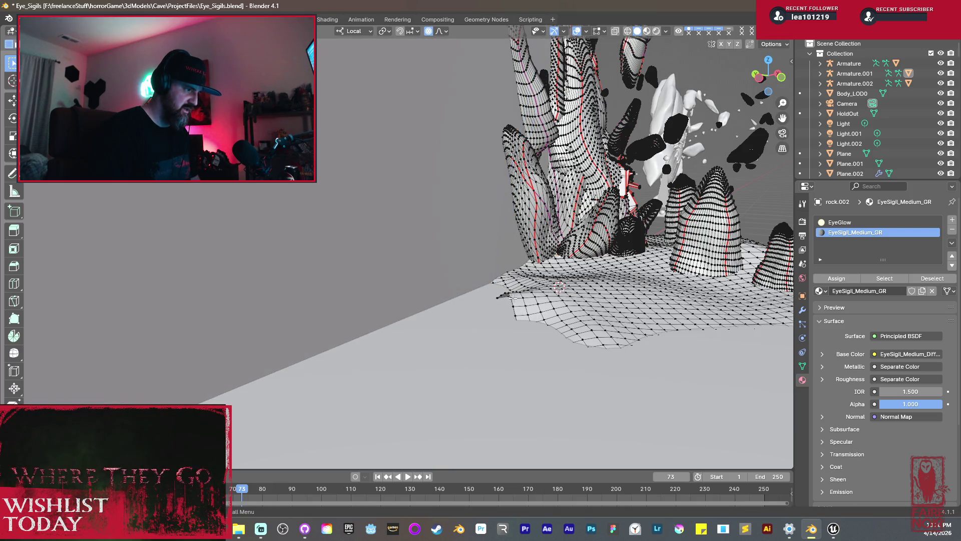
key(g)
key(z)
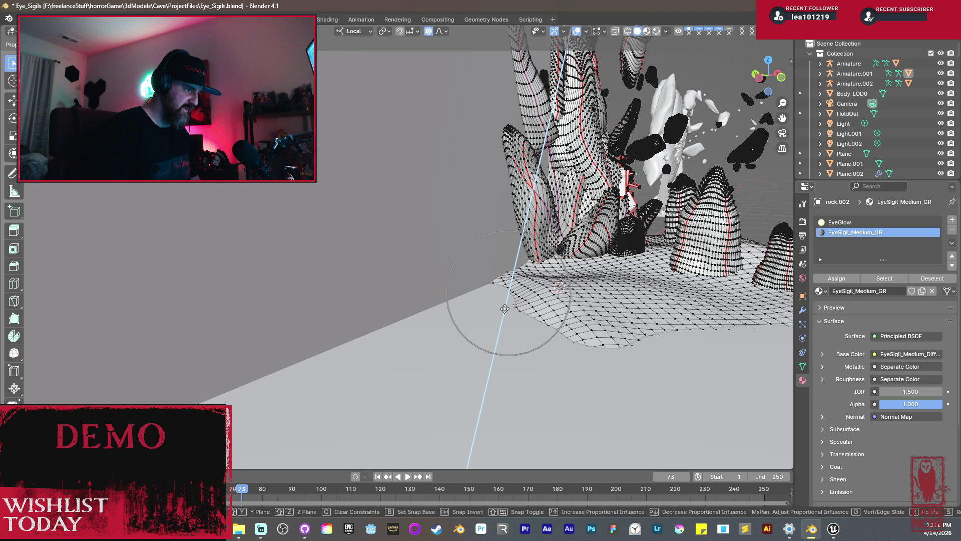
click(505, 308)
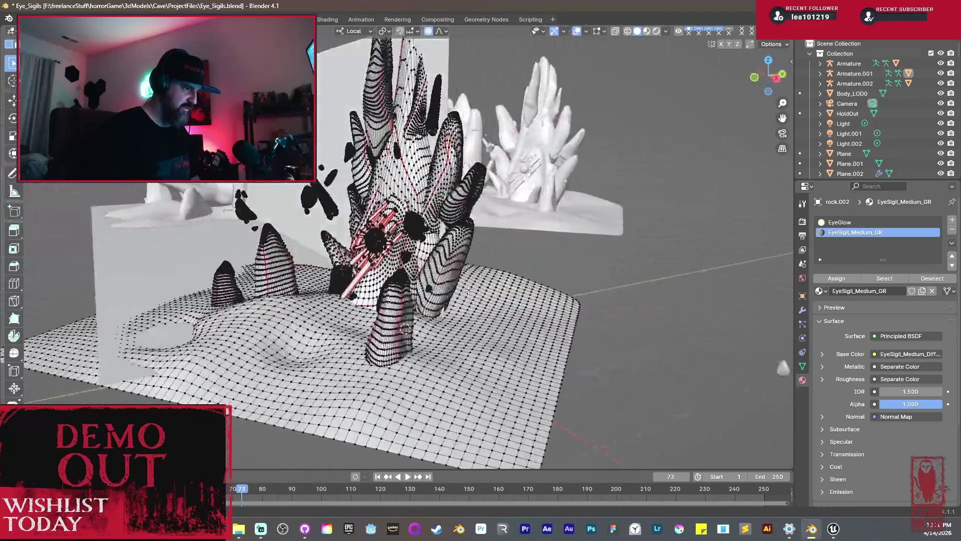
mouse_move(468, 290)
mouse_down()
mouse_move(437, 272)
mouse_move(473, 297)
mouse_up()
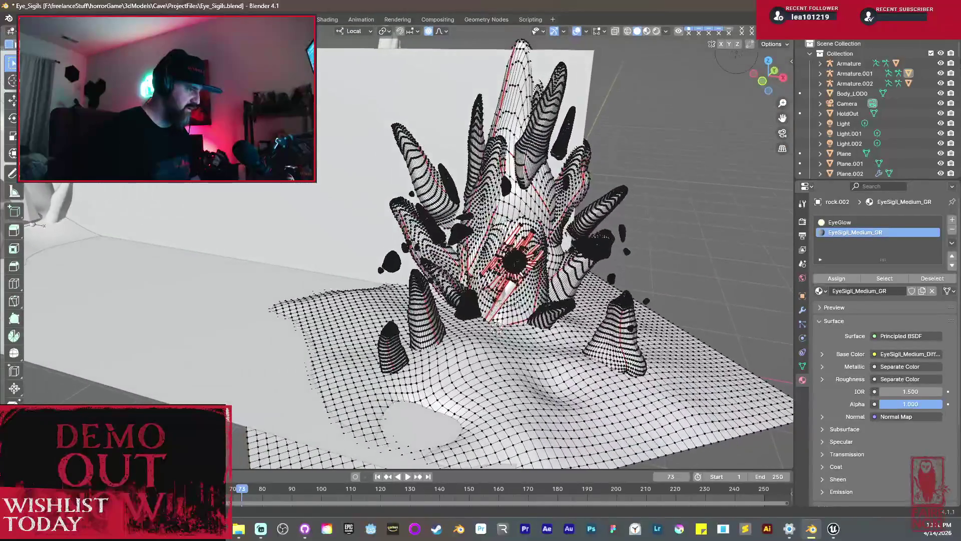
key(Tab)
- Select the sigil with its armature and export it as FBX, overwriting Eye_Sigil_Medium.fbx
shift+click(502, 281)
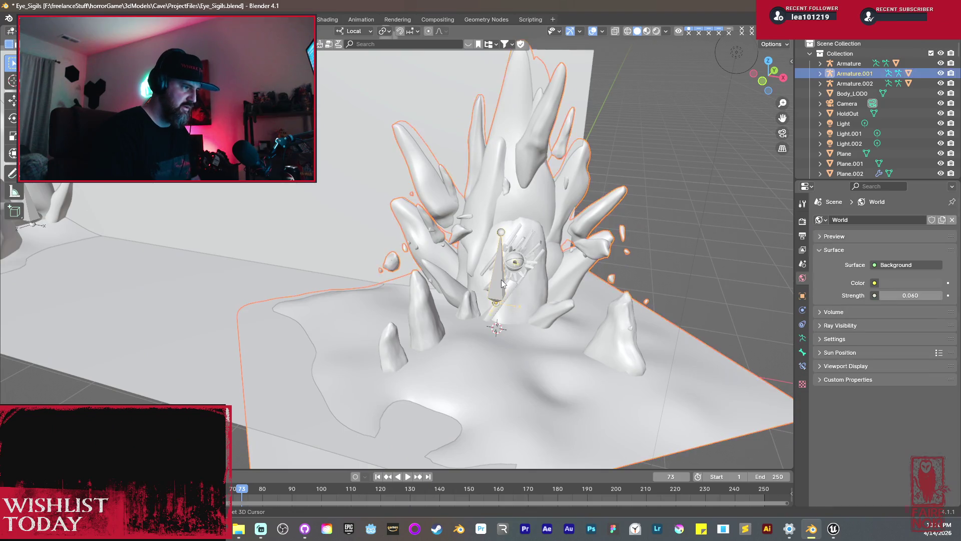
drag(538, 308, 392, 272)
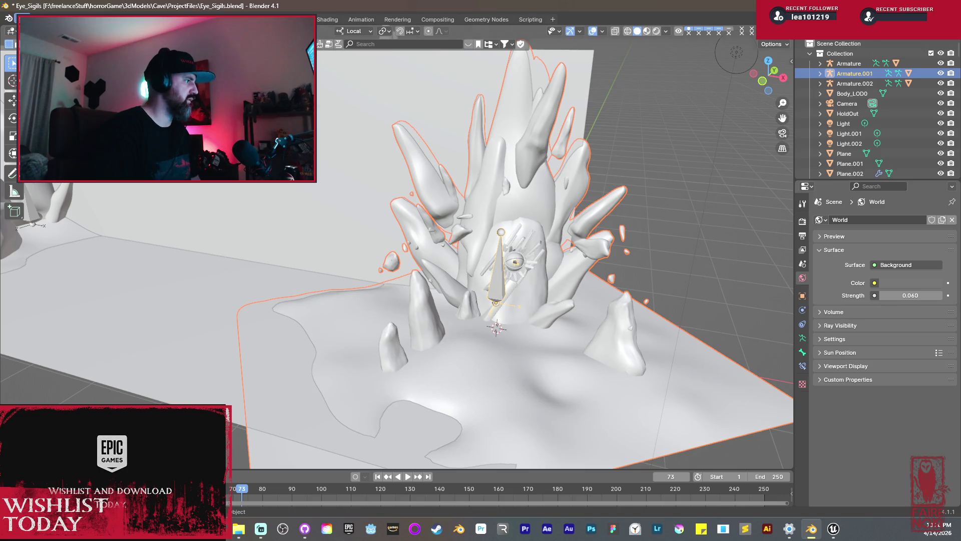
click(22, 19)
mouse_move(51, 161)
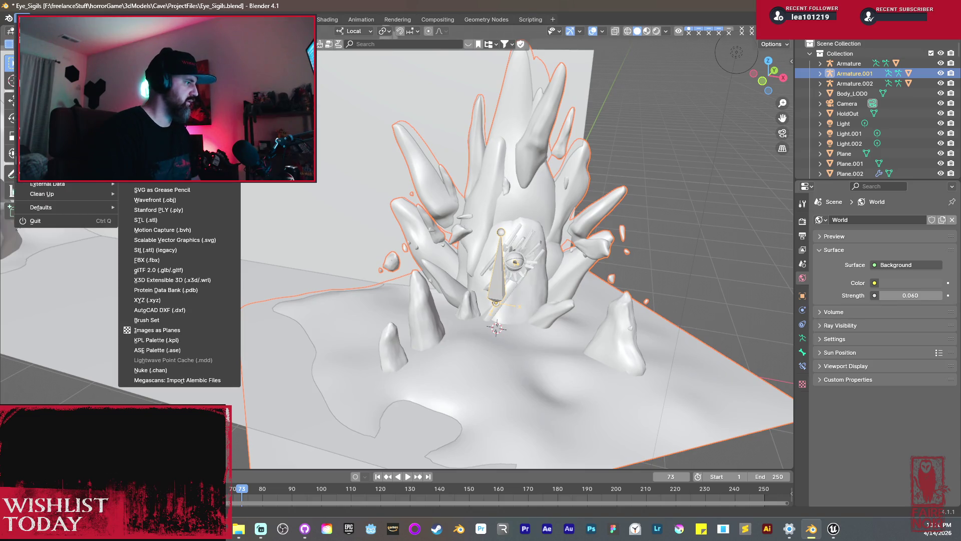
click(161, 269)
click(451, 177)
click(641, 404)
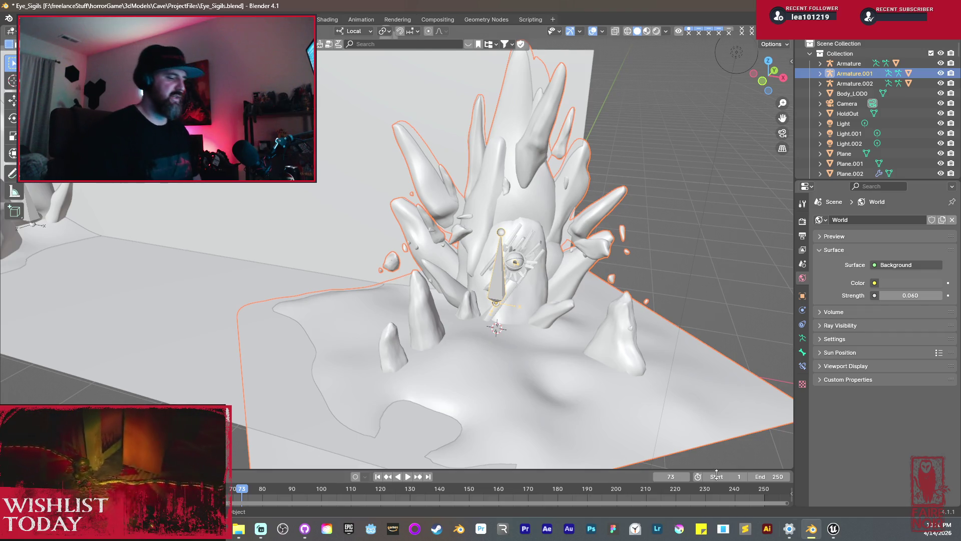
mouse_move(834, 530)
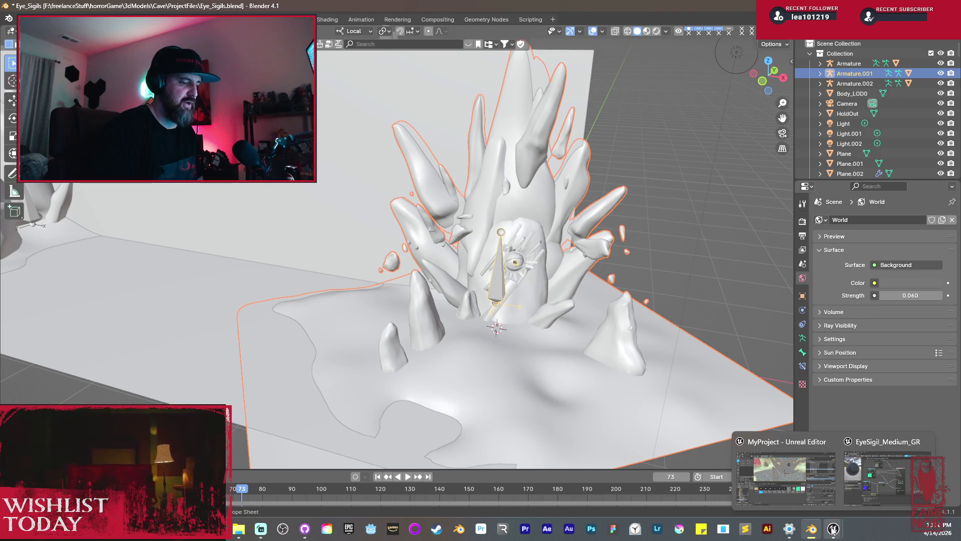
click(792, 501)
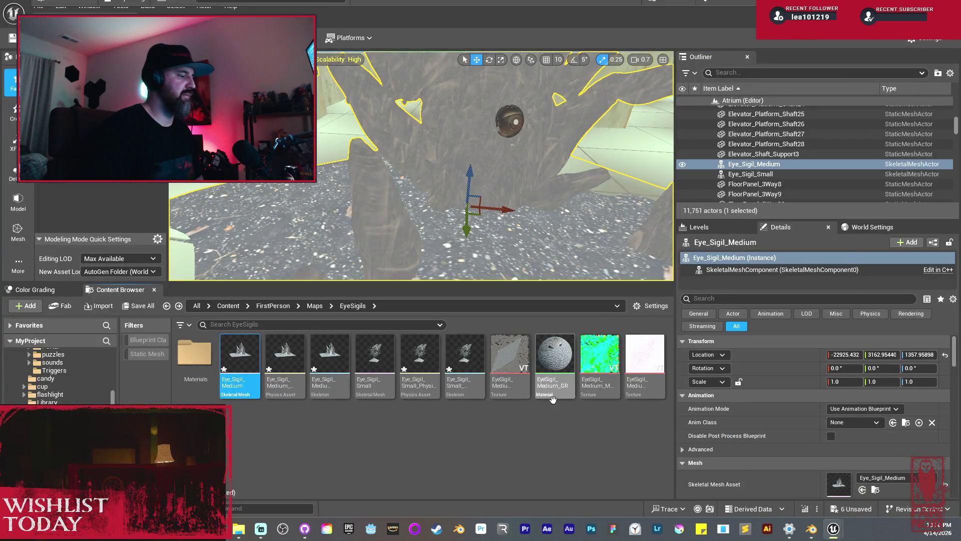
- Reimport Eye_Sigil_Medium from the Content Browser and inspect the updated sigil up close
right_click(247, 368)
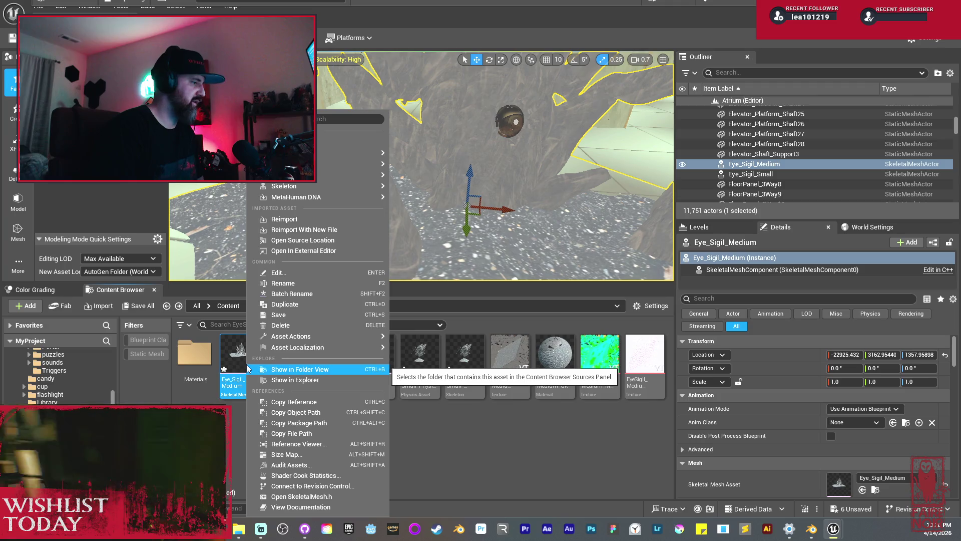
click(284, 219)
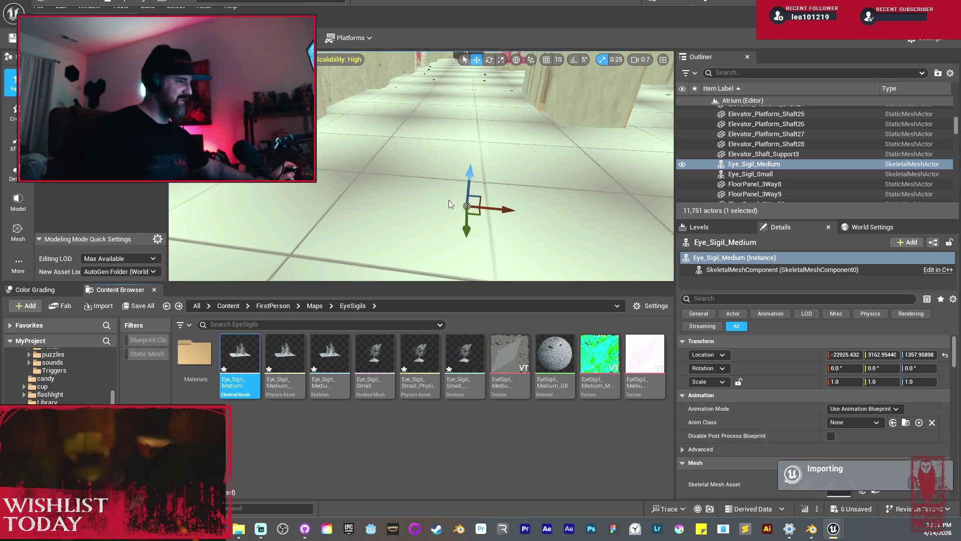
scroll(448, 200, down, 5)
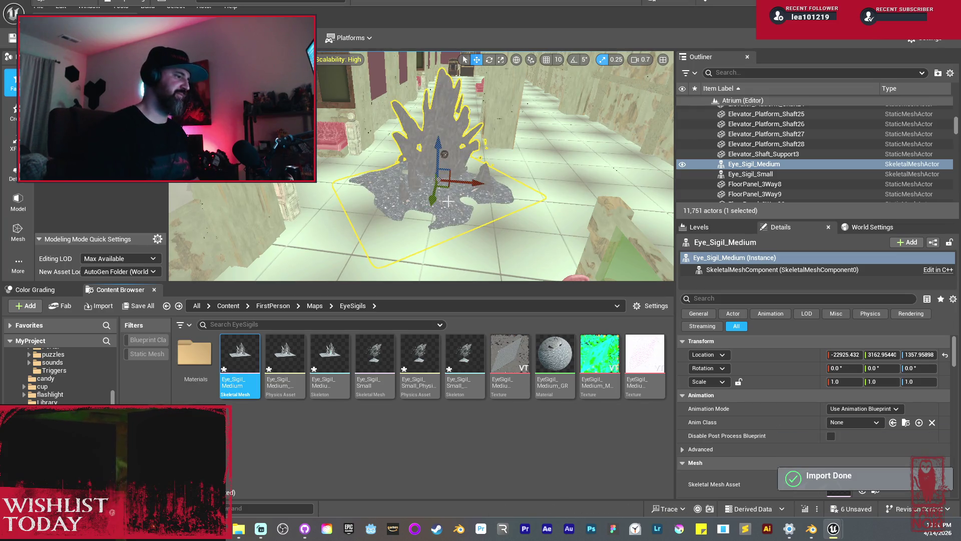
scroll(415, 182, down, 8)
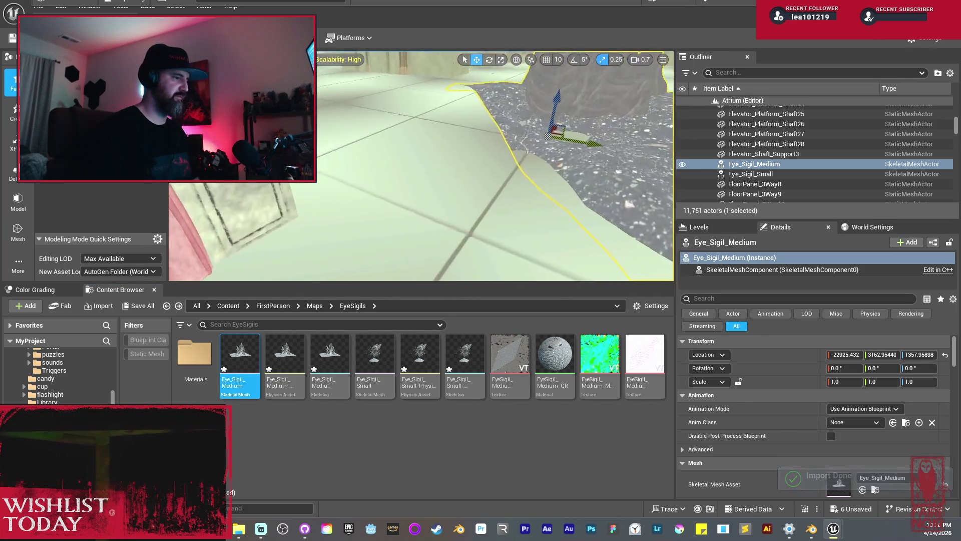
mouse_move(414, 182)
mouse_down()
mouse_move(441, 190)
mouse_move(371, 187)
mouse_move(466, 196)
mouse_move(414, 146)
mouse_up()
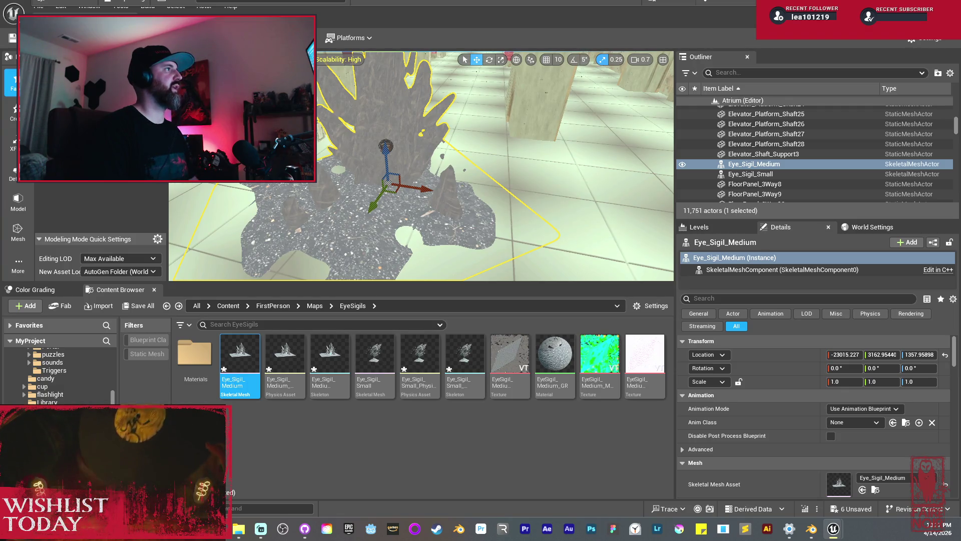
- Look at EyeGlow in the Materials folder, then select EyeSigil_Medium_GR in EyeSigils
double_click(194, 353)
click(247, 364)
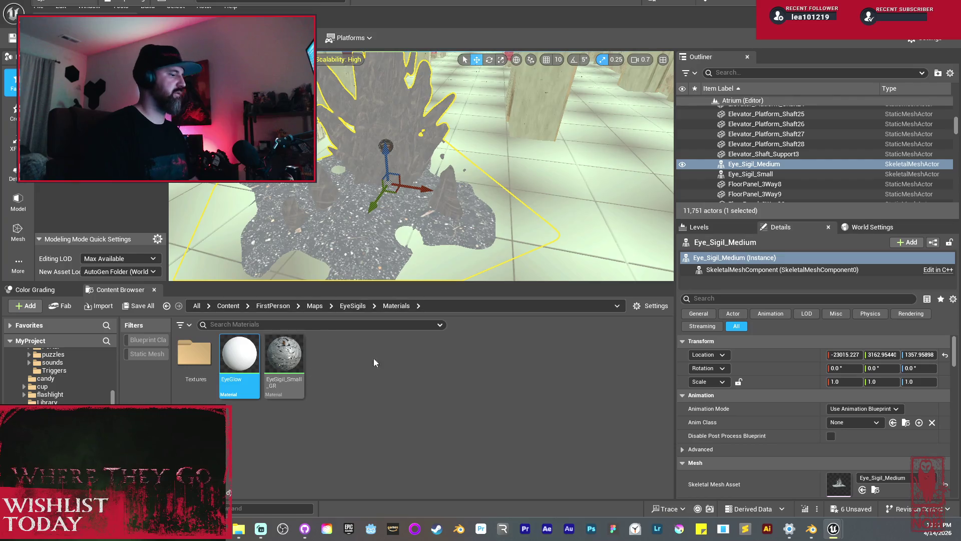
click(353, 306)
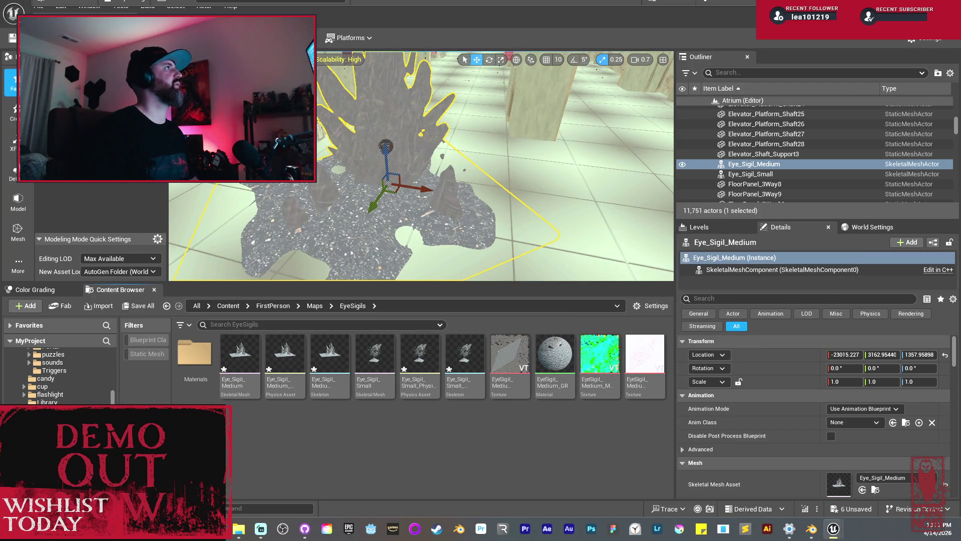
click(568, 368)
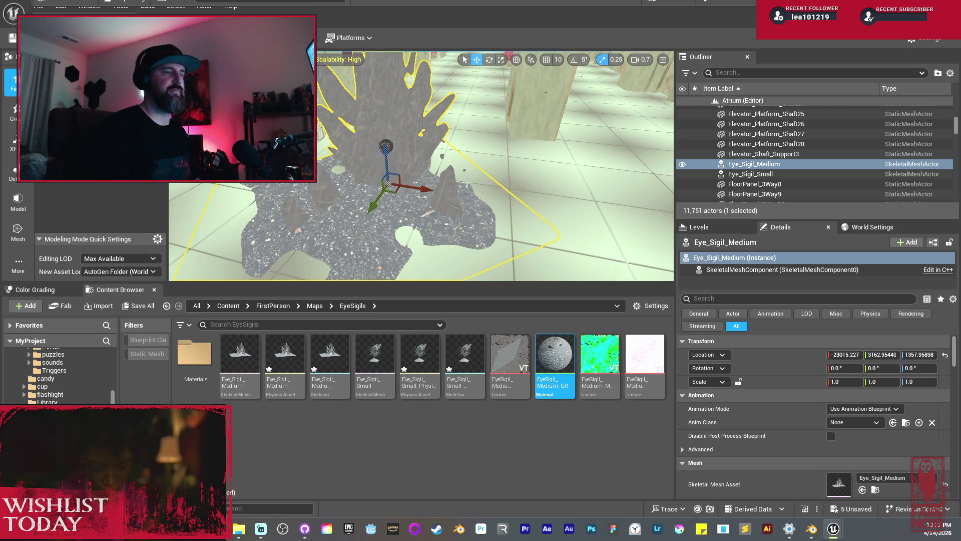
- Frame the camera on the sigil and fly around it for close and wide views
key(f)
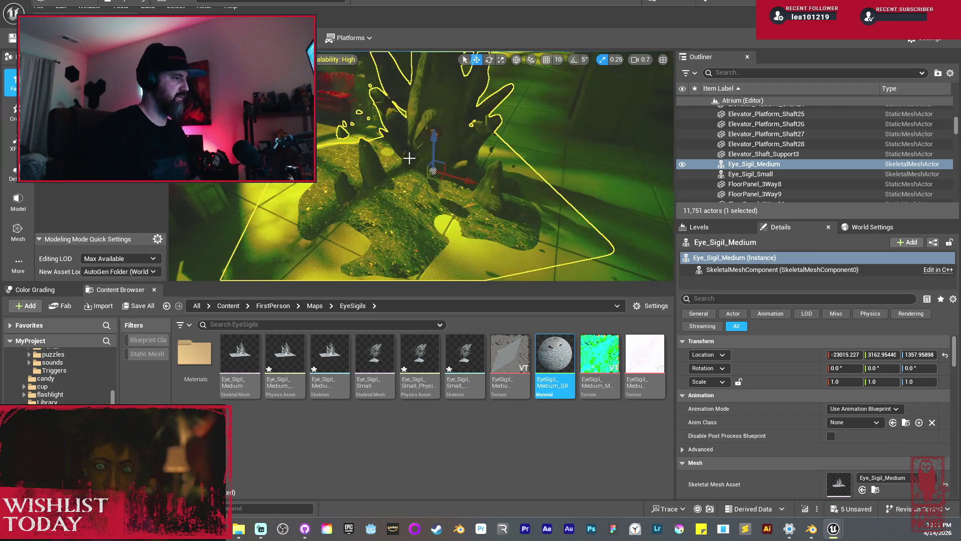
mouse_move(409, 158)
mouse_down()
mouse_move(381, 148)
mouse_move(380, 107)
mouse_move(381, 150)
mouse_move(380, 130)
mouse_up()
mouse_move(449, 180)
mouse_down()
mouse_move(449, 145)
mouse_move(446, 184)
mouse_up()
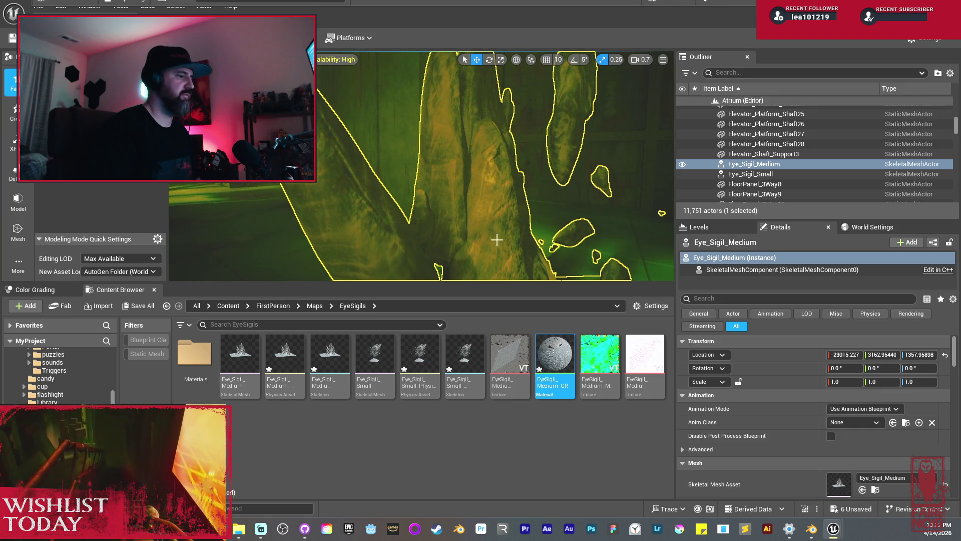
mouse_move(501, 187)
mouse_down()
mouse_move(426, 214)
mouse_move(497, 183)
mouse_move(478, 193)
mouse_move(473, 211)
mouse_move(470, 191)
mouse_move(457, 188)
mouse_move(478, 186)
mouse_up()
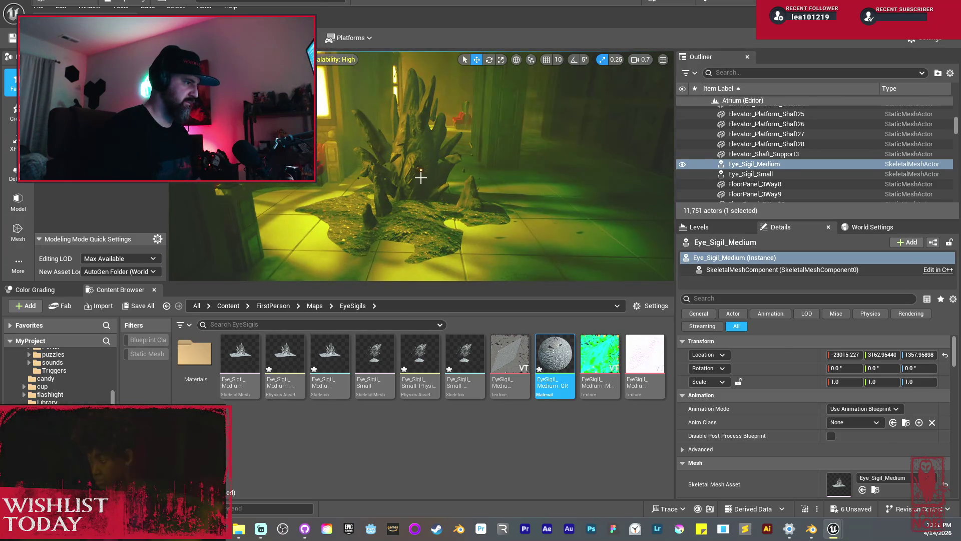
- Reselect Eye_Sigil_Medium and slide it along X to -22258.771
click(421, 177)
click(415, 137)
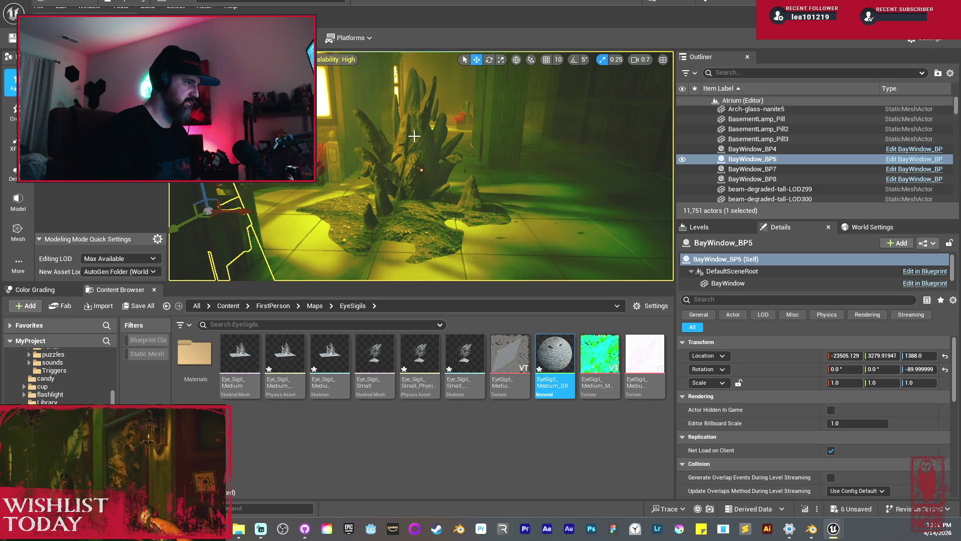
scroll(414, 136, up, 4)
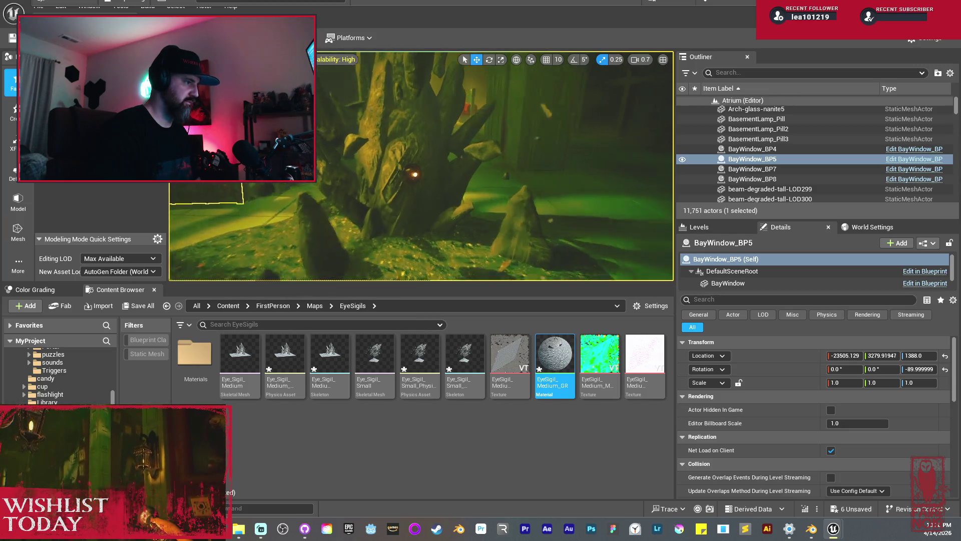
scroll(414, 136, up, 3)
scroll(410, 146, up, 3)
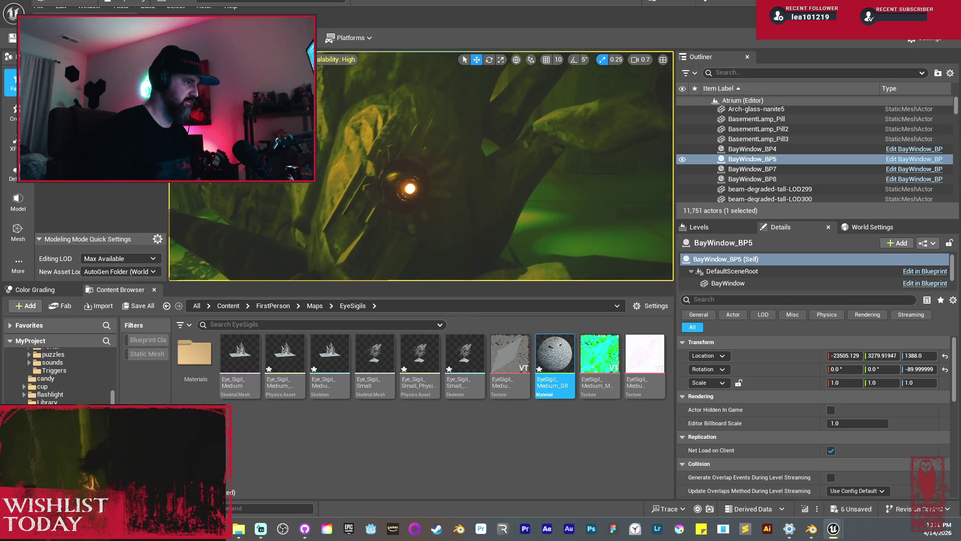
click(410, 198)
scroll(411, 198, down, 4)
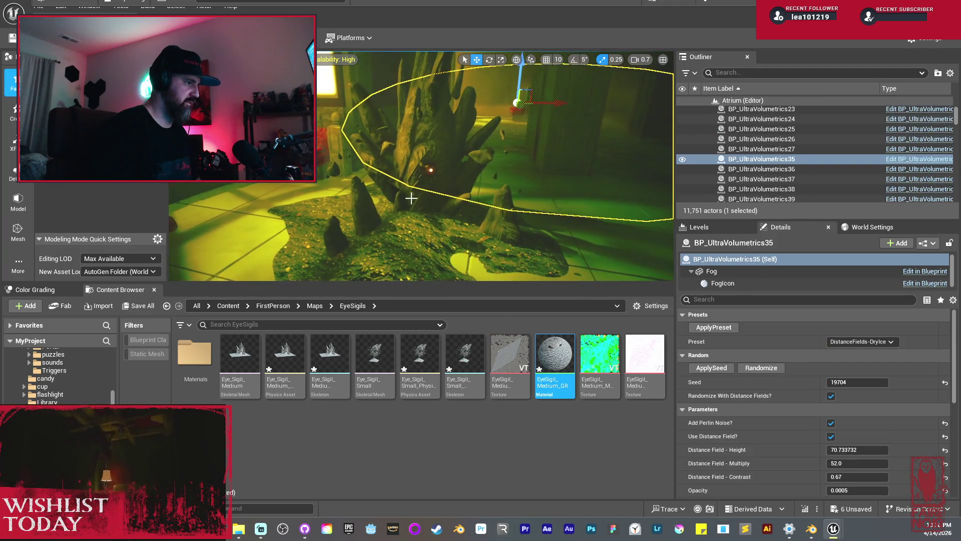
click(410, 200)
drag(440, 218, 444, 224)
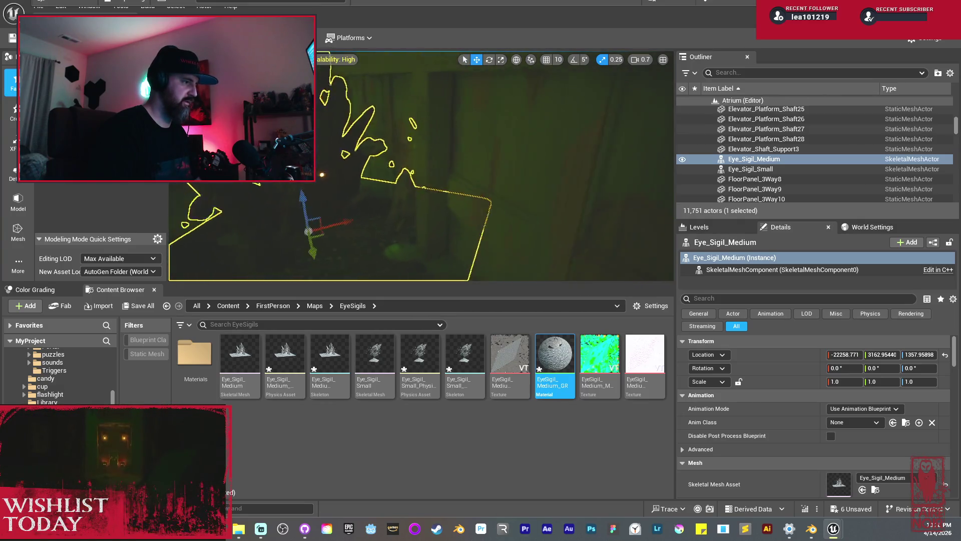
- Rotate Eye_Sigil_Medium about 90° around Z, undoing a first attempt
key(e)
mouse_move(350, 213)
mouse_down()
mouse_move(382, 161)
mouse_move(396, 209)
mouse_up()
key(ctrl+z)
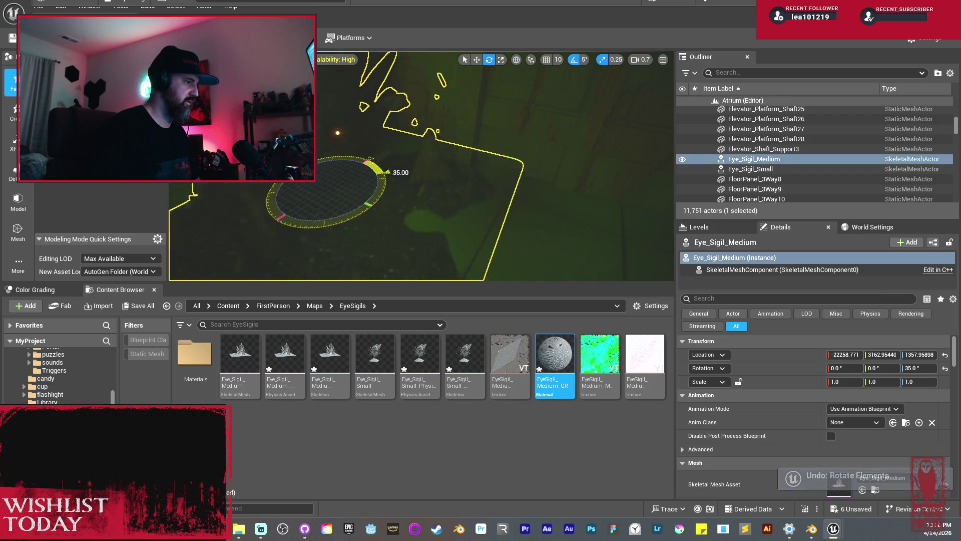
drag(386, 171, 378, 204)
- Move the sigil along X to -22119.405 and preview it with outlines hidden
key(f)
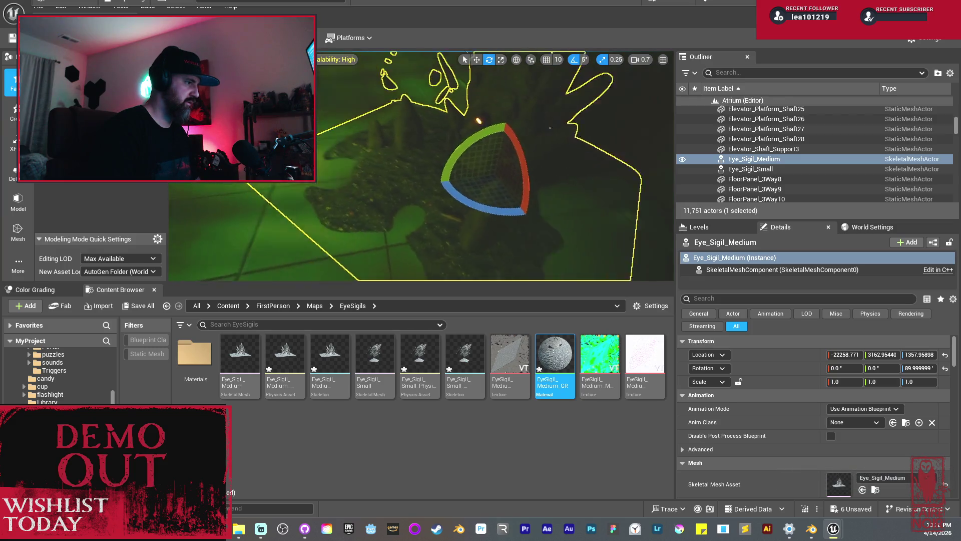
drag(491, 191, 556, 184)
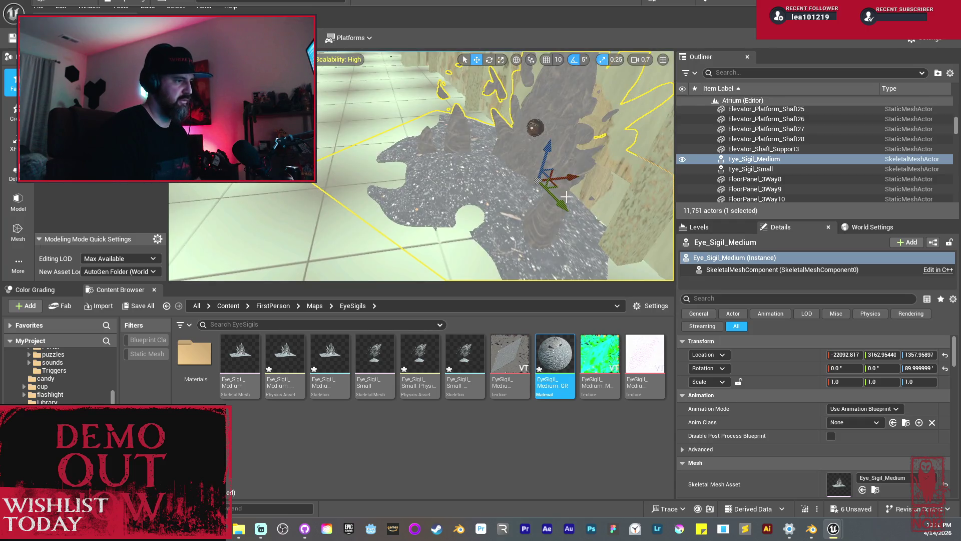
drag(573, 176, 565, 174)
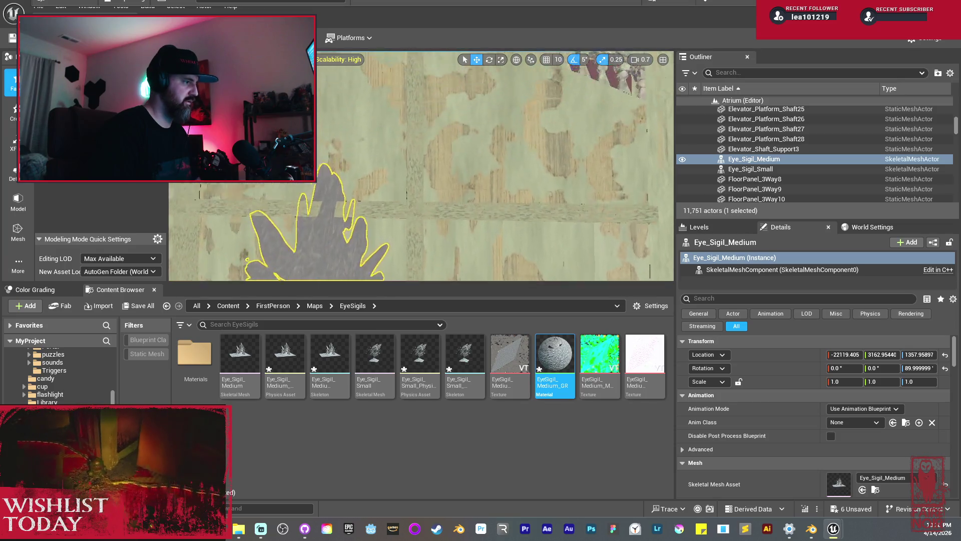
key(g)
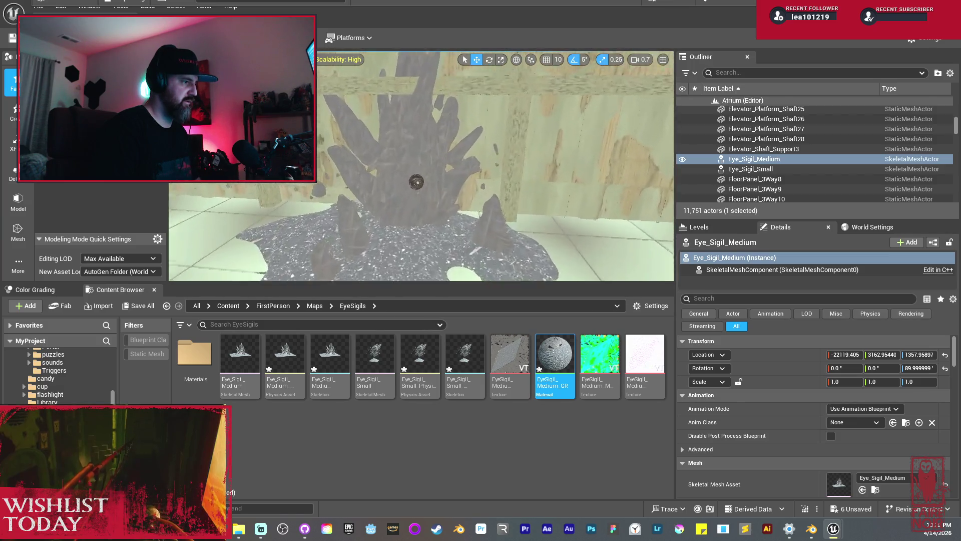
scroll(417, 181, up, 3)
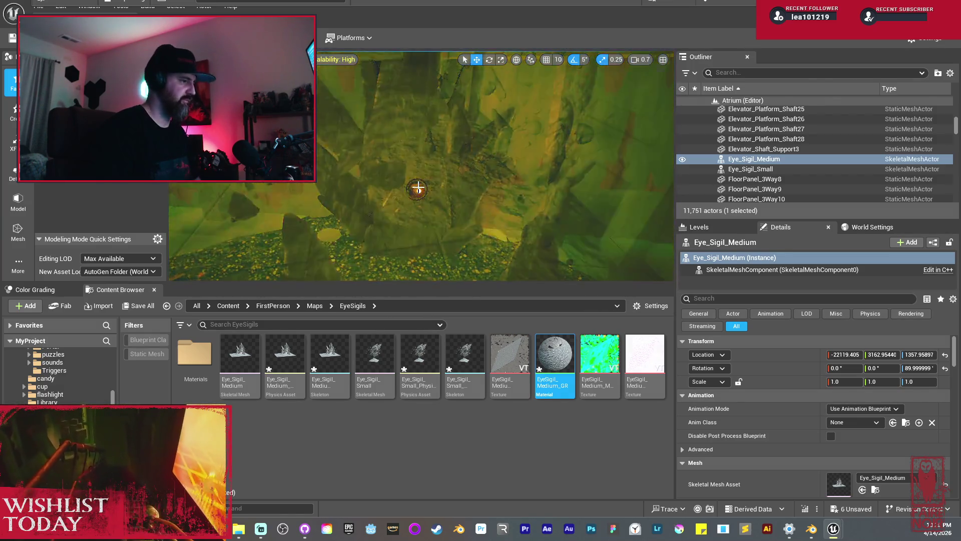
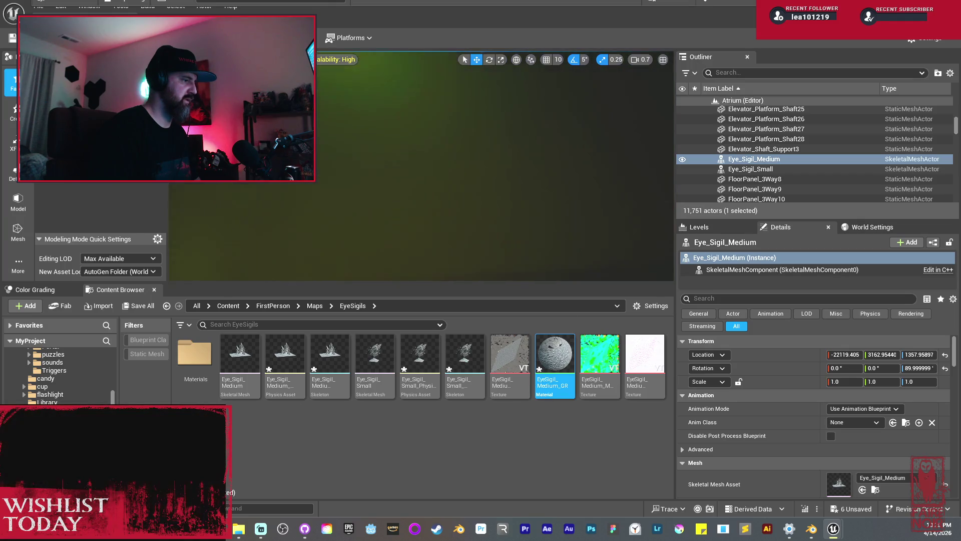
- Widen the dark wall plane Plane126, raising its Y scale from about 10.65 to about 11.35
click(489, 156)
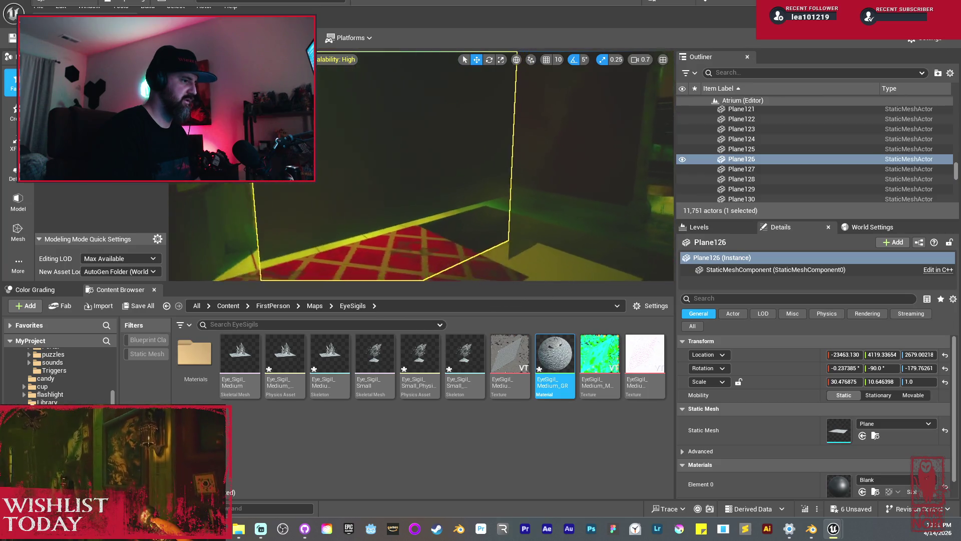
key(f)
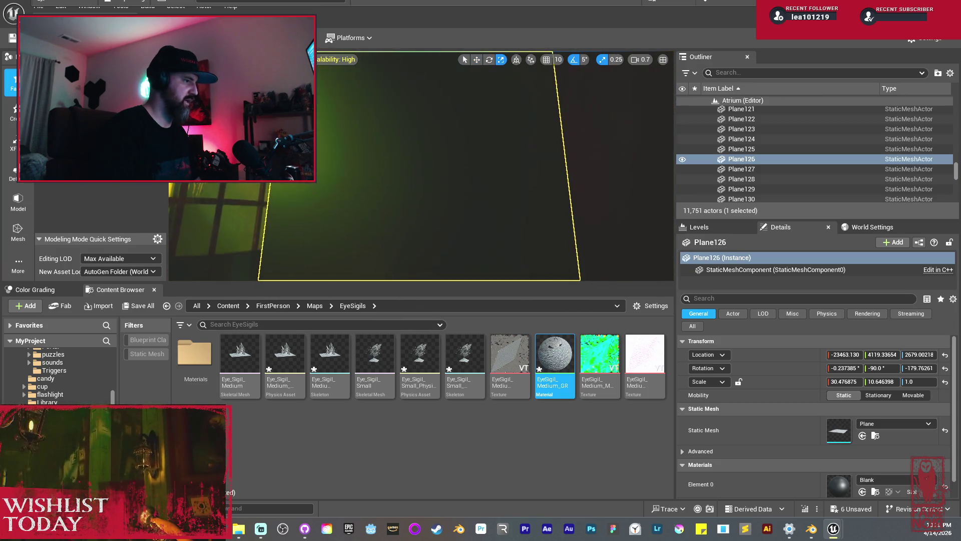
key(r)
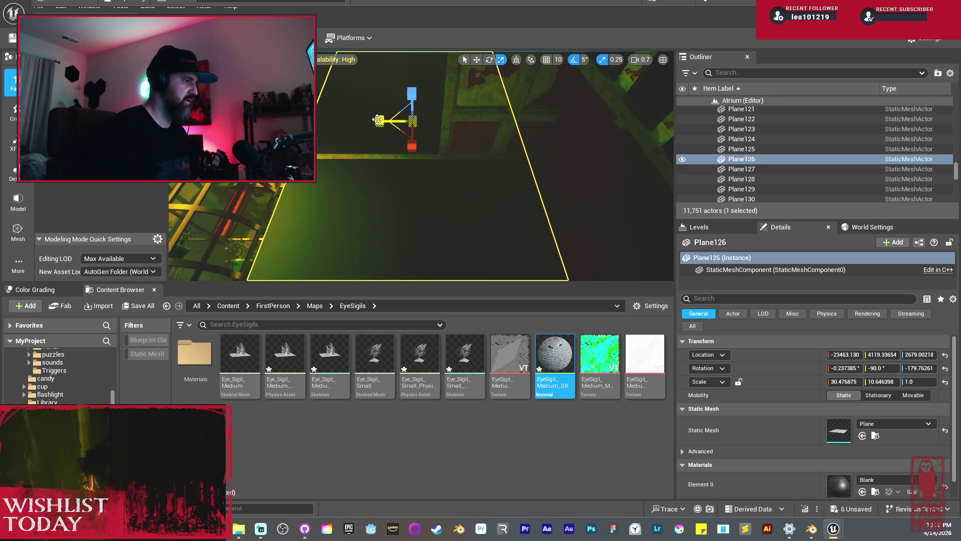
drag(378, 120, 375, 120)
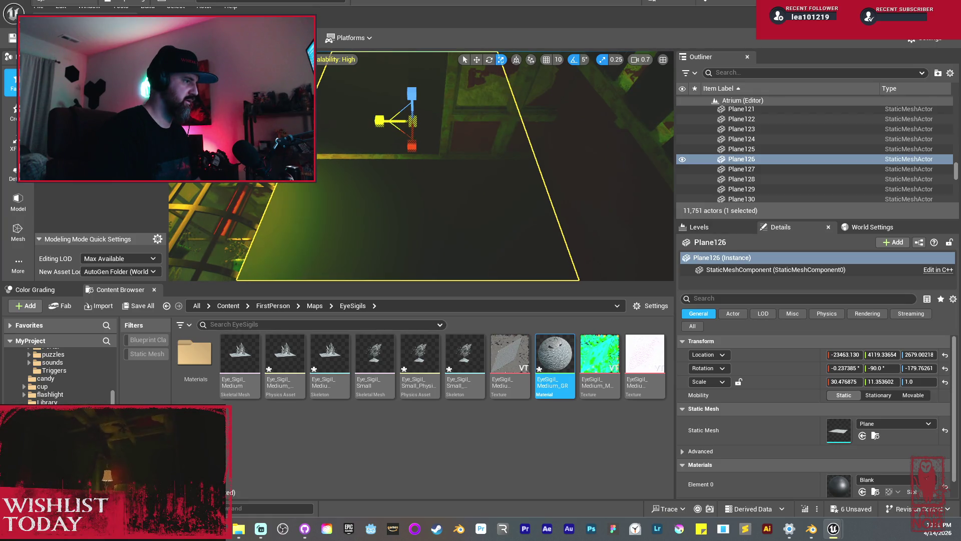
mouse_move(380, 160)
mouse_down()
mouse_move(381, 128)
mouse_move(441, 127)
mouse_move(400, 128)
mouse_move(378, 189)
mouse_move(359, 165)
mouse_move(363, 130)
mouse_move(348, 109)
mouse_move(403, 107)
mouse_move(353, 178)
mouse_up()
key(Escape)
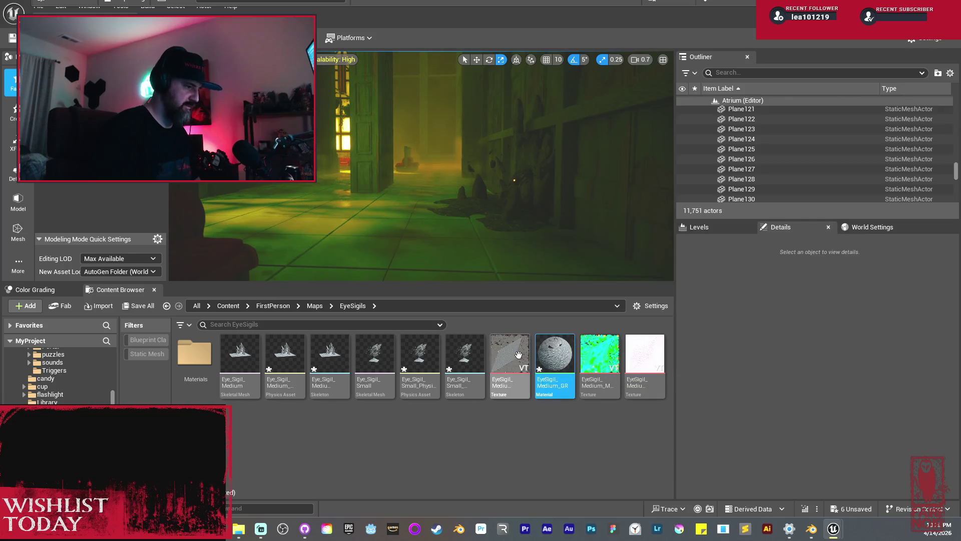
- Move the Eye Sigil material and its three textures into the Materials folder
mouse_move(674, 381)
mouse_down()
mouse_move(531, 373)
mouse_move(501, 360)
mouse_move(201, 358)
mouse_up()
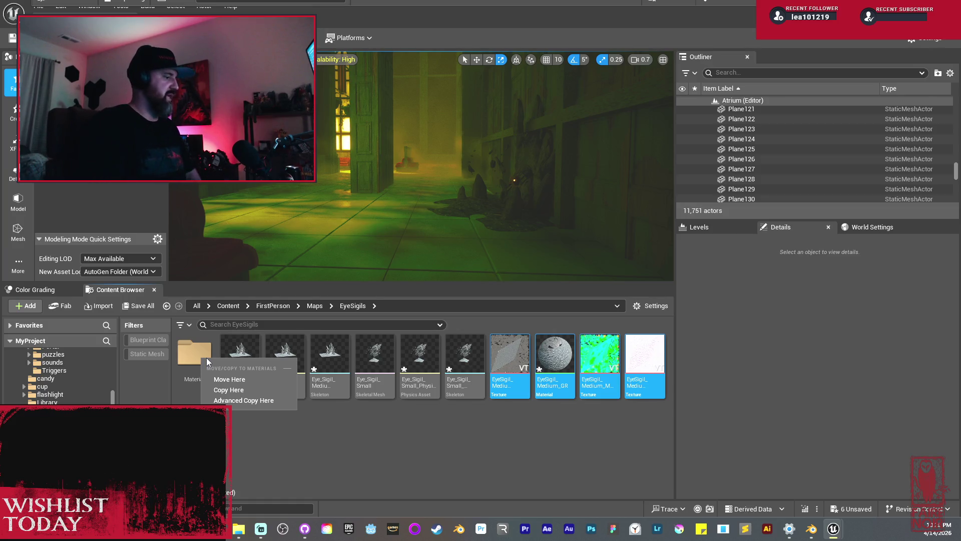
click(216, 381)
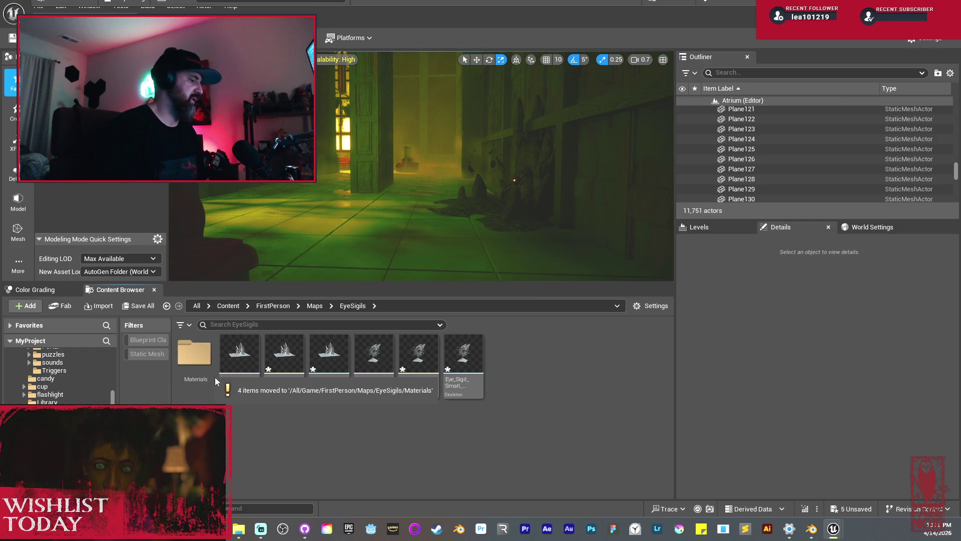
double_click(192, 349)
- Move the three Eye Sigil textures into the Materials/Textures subfolder and save all content
click(284, 360)
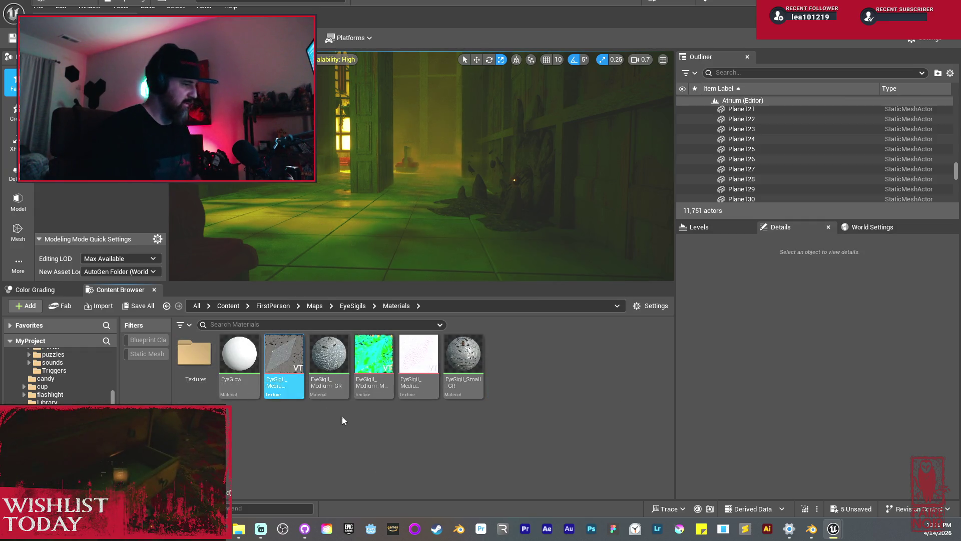
ctrl+click(373, 360)
ctrl+click(420, 382)
drag(431, 371, 188, 344)
click(206, 367)
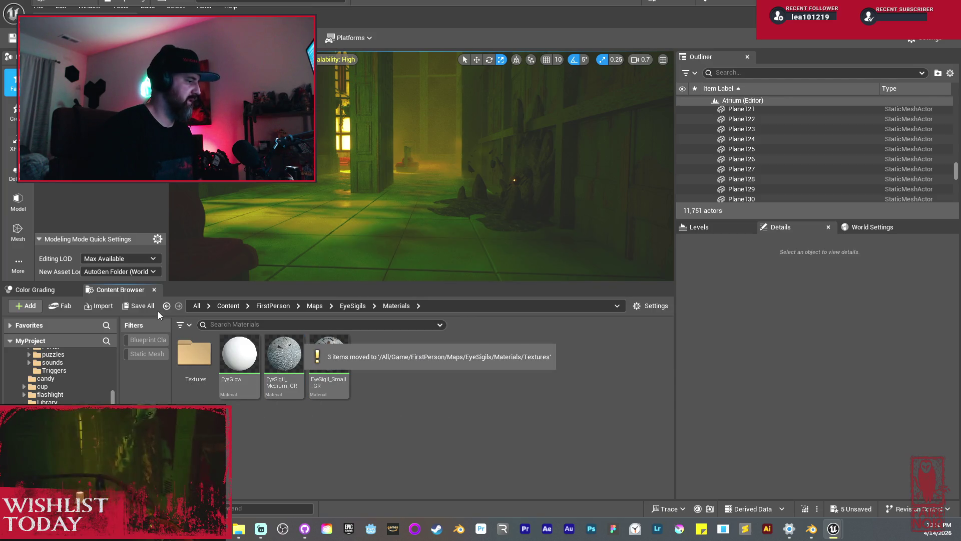
click(144, 308)
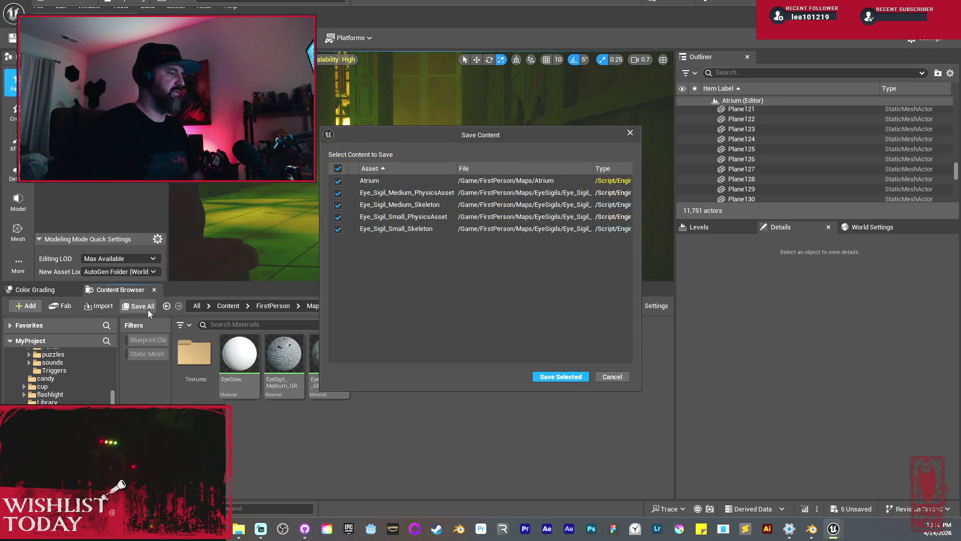
- Save the Atrium map and Eye Sigil assets, then play-test by walking down the lit corridor
click(545, 378)
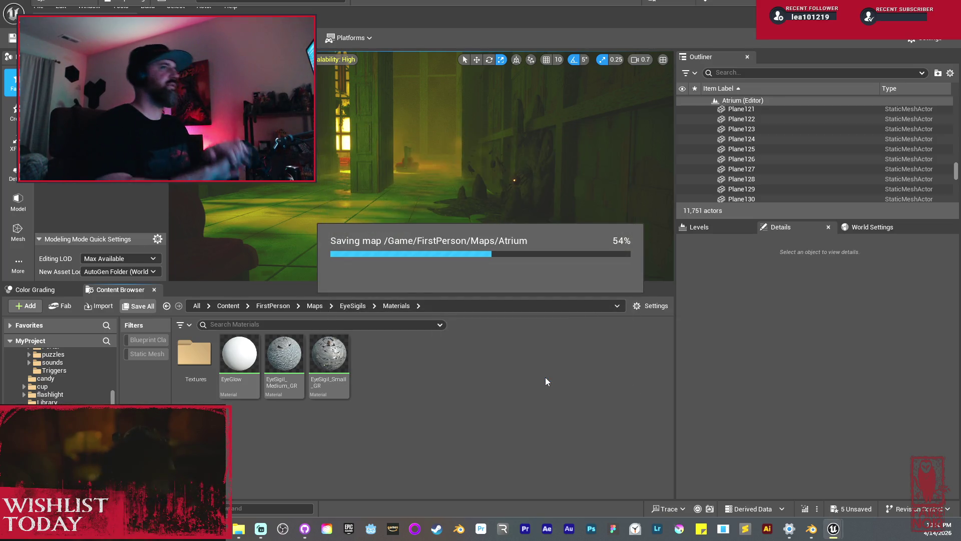
key(alt+p)
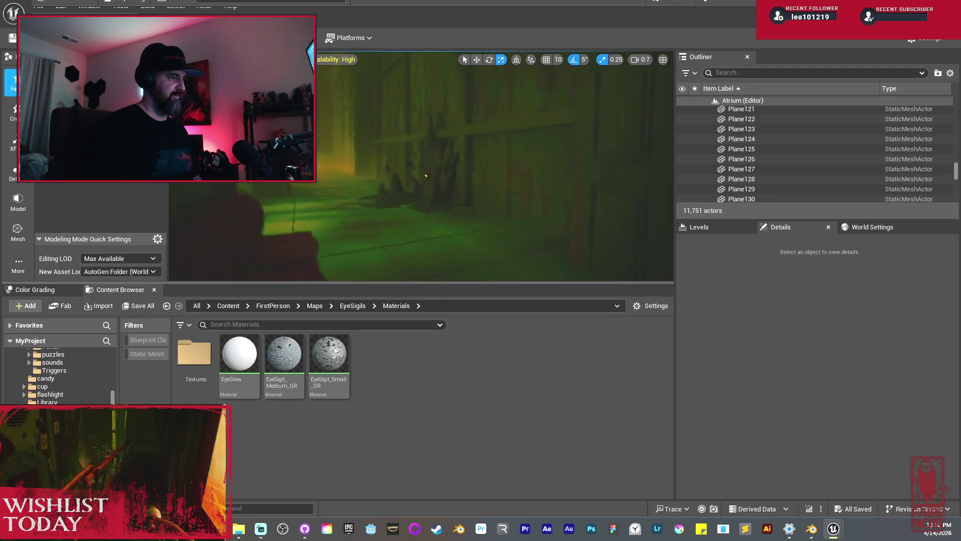
key(w)
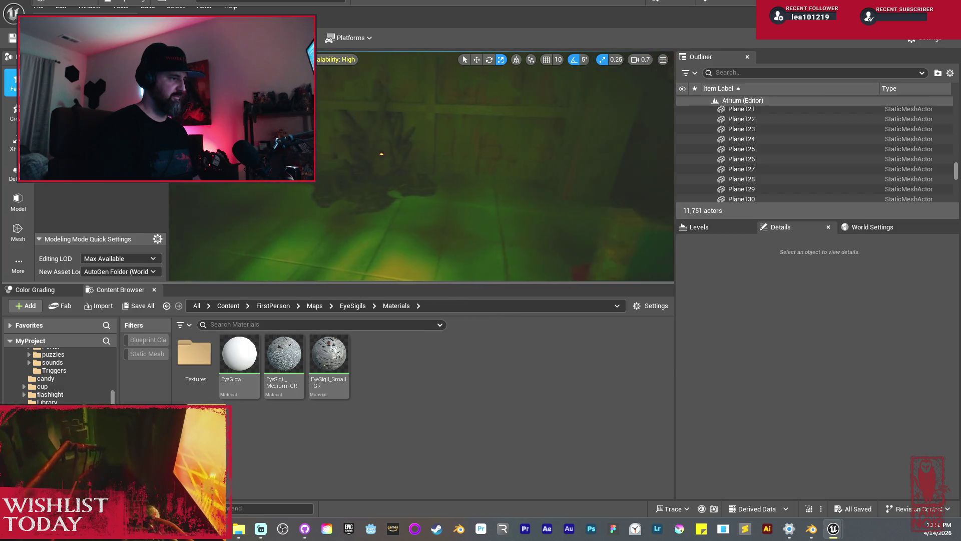
key(w)
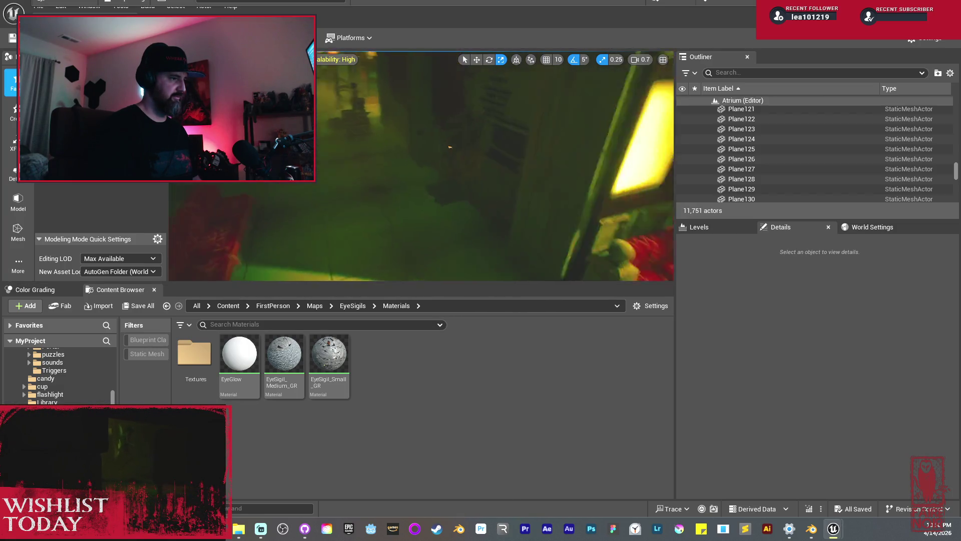
key(w)
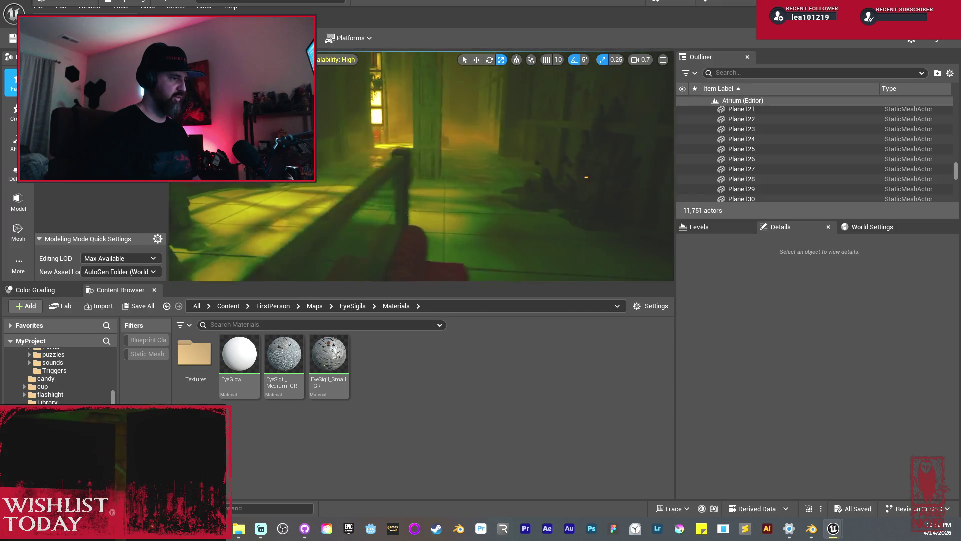
- Release the mouse from the play session and return to the EyeSigils folder
click(347, 305)
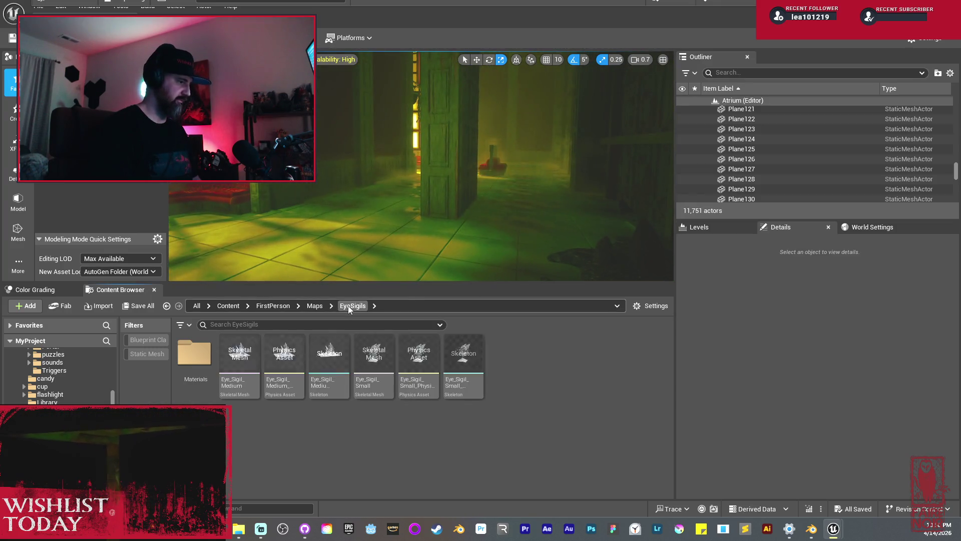
click(385, 183)
key(shift+F1)
right_click(542, 398)
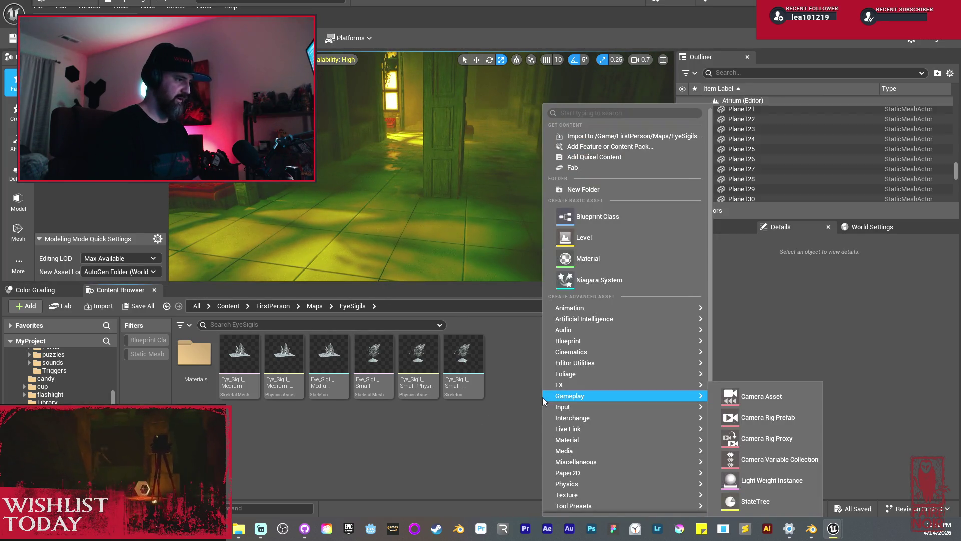
click(506, 389)
- In Blender, move the large crystal cluster along the X axis to a new spot
click(811, 529)
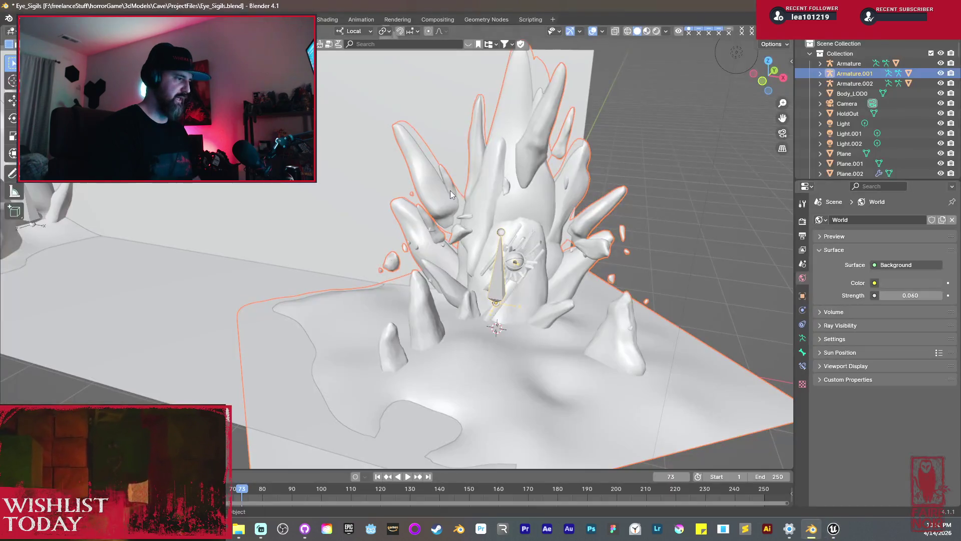
key(KP_Divide)
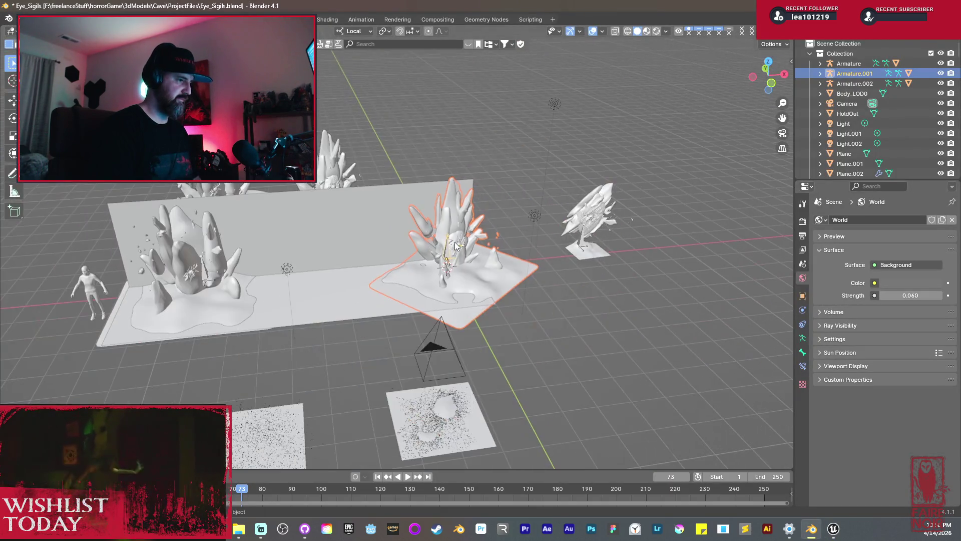
key(g)
key(x)
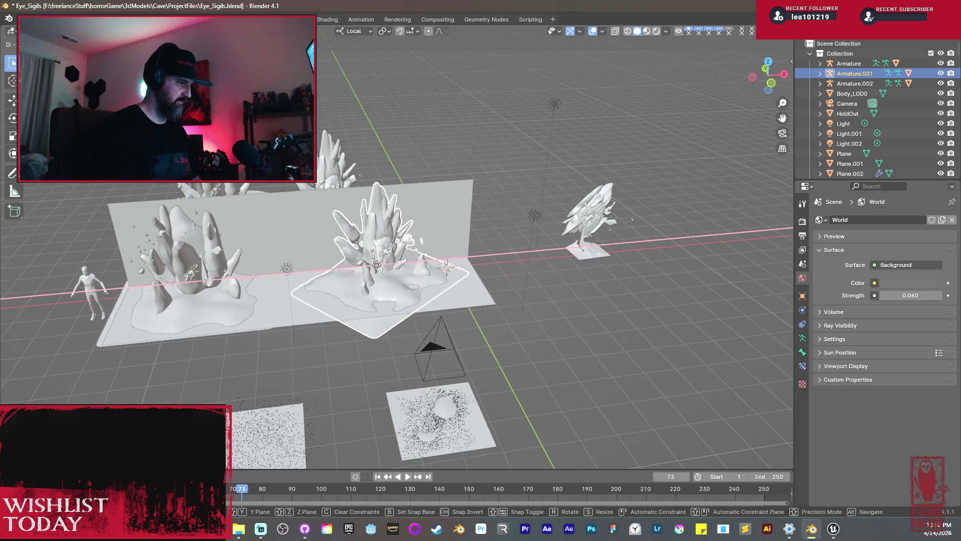
click(318, 270)
- Reselect Armature.002 and shift the crystal cluster further right, then orbit in close on it
right_click(299, 289)
scroll(471, 304, up, 6)
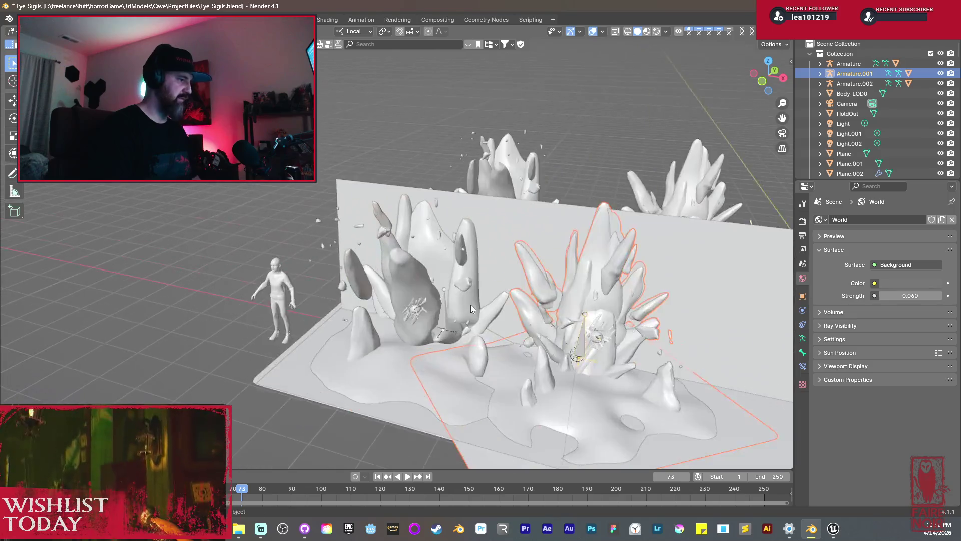
click(503, 402)
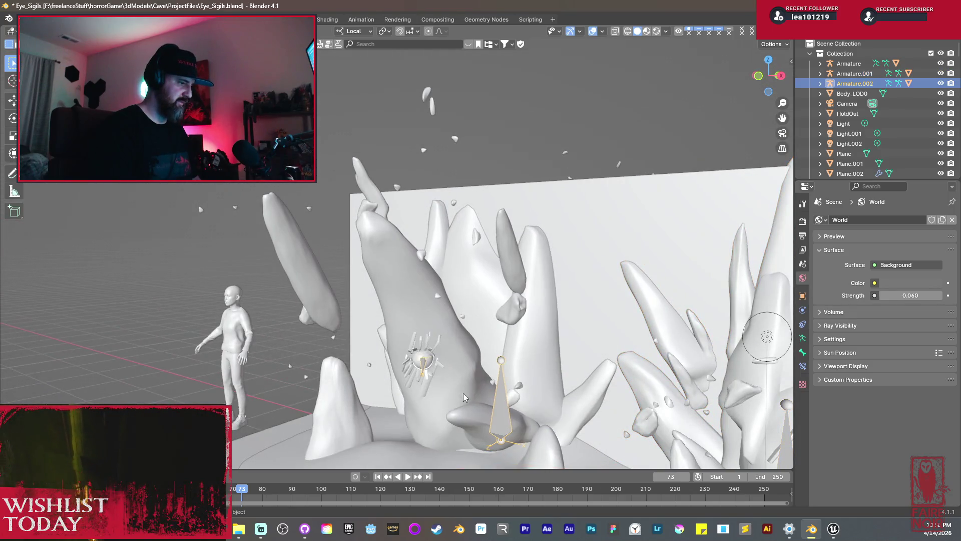
click(449, 372)
click(501, 395)
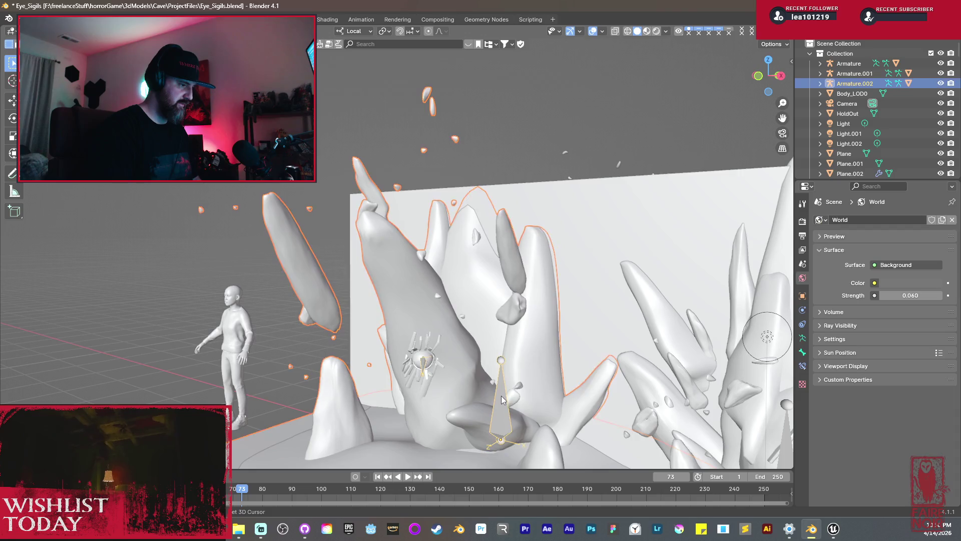
scroll(501, 385, down, 6)
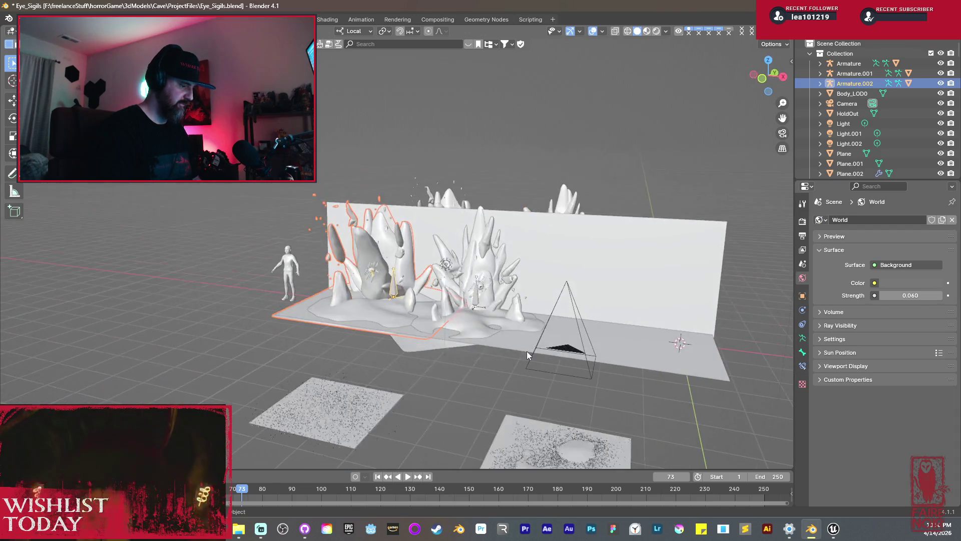
key(g)
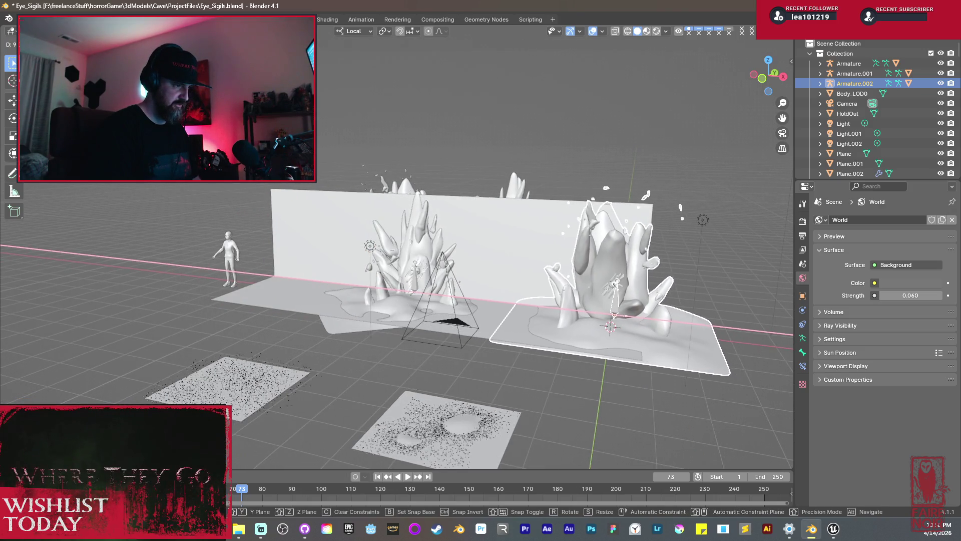
key(Return)
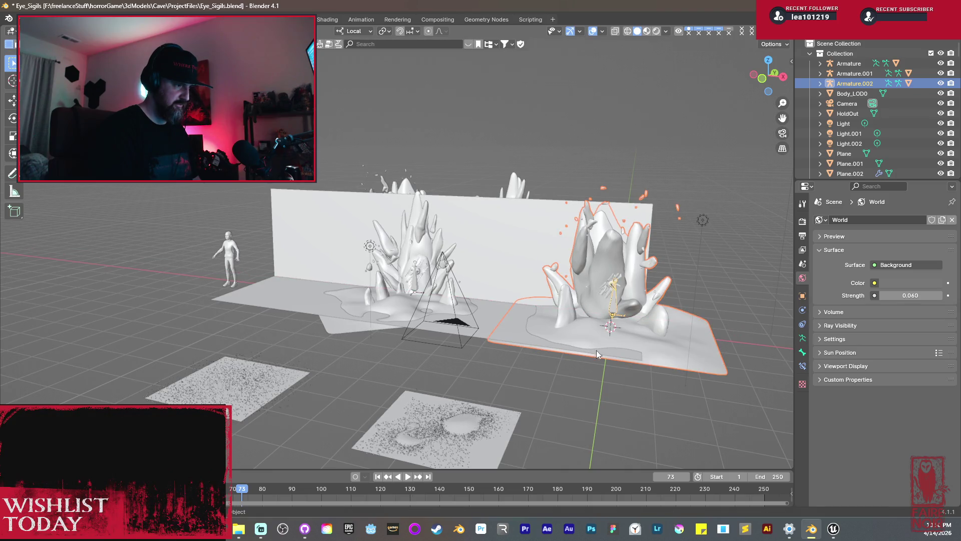
mouse_move(613, 315)
mouse_down()
mouse_move(548, 299)
mouse_move(545, 321)
mouse_up()
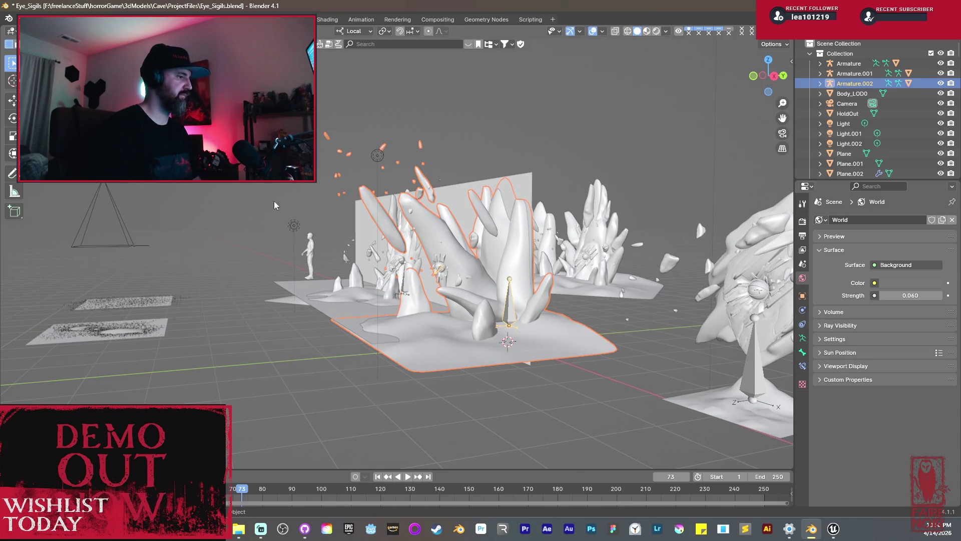
click(23, 19)
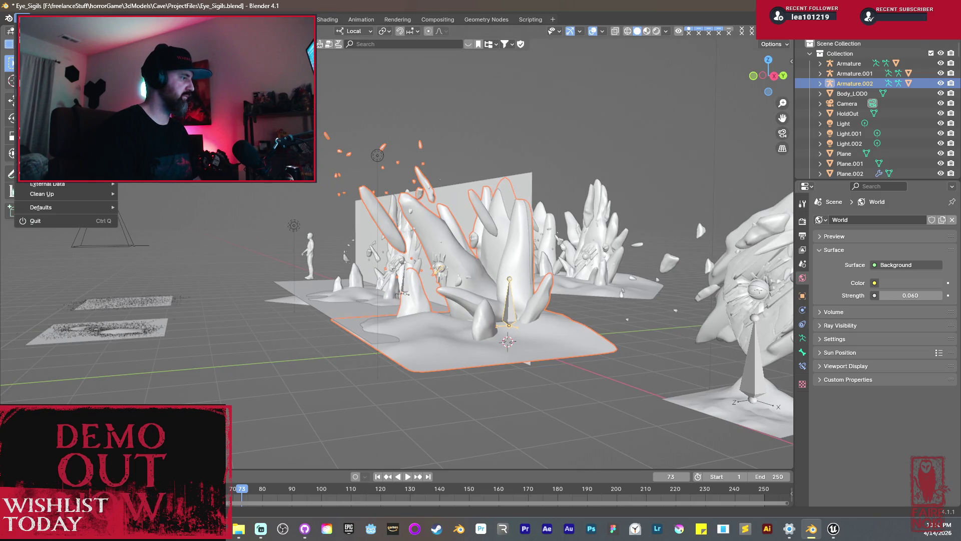
- Export the selected large eye sigil as Eye_Sigil_Large.fbx into the GameReady folder
mouse_move(50, 173)
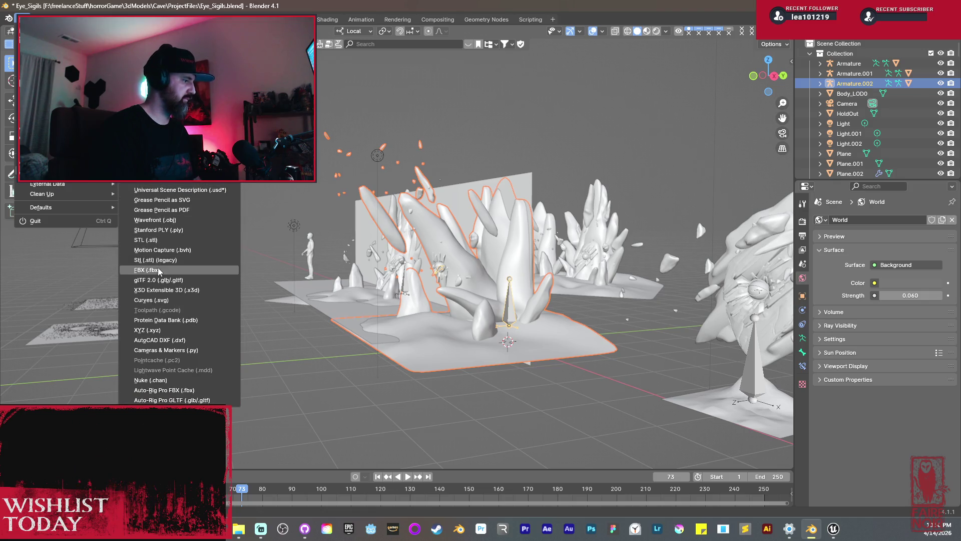
click(176, 269)
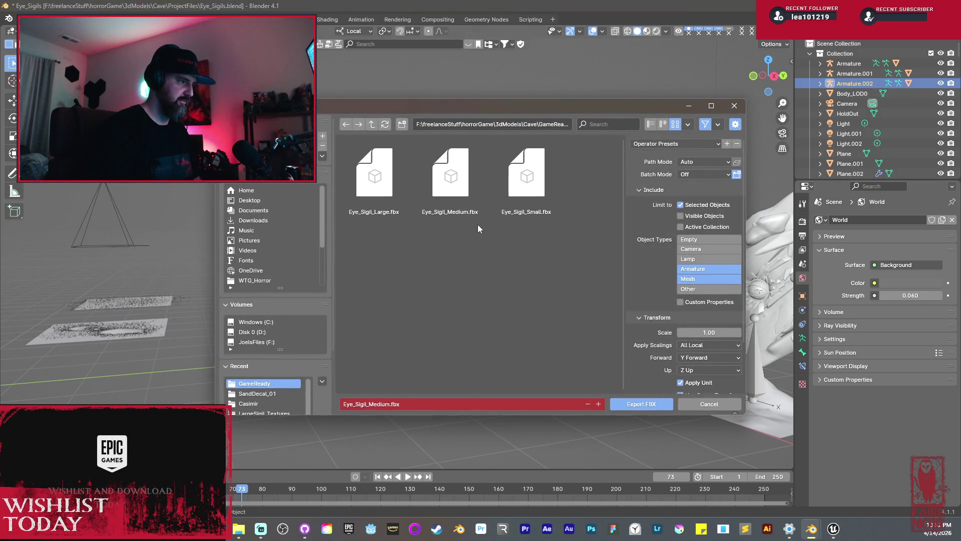
click(386, 189)
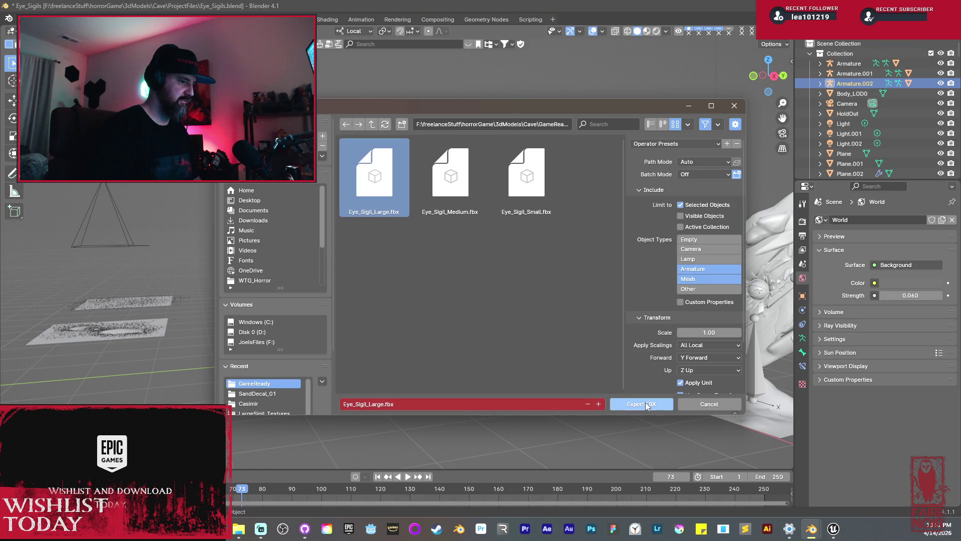
click(643, 403)
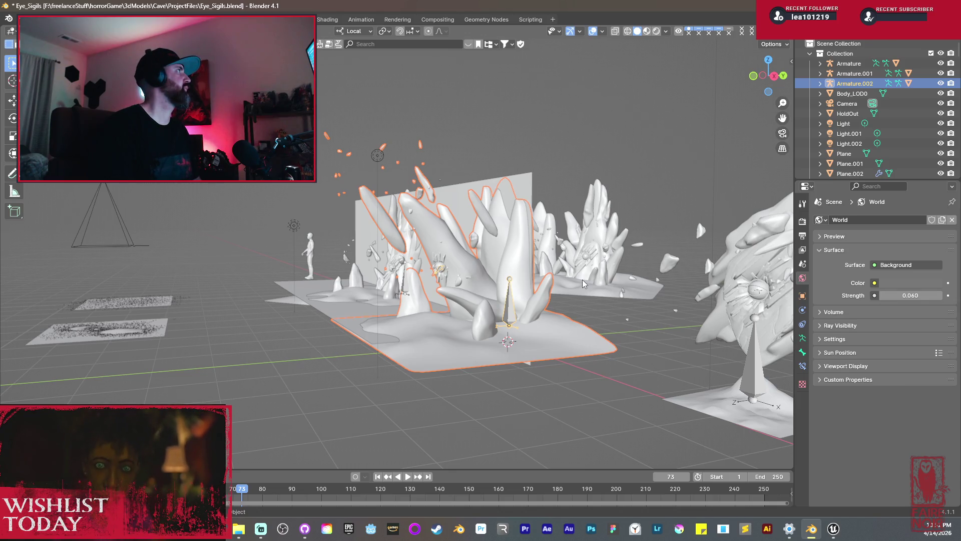
- Switch back to Unreal Engine and turn the level view toward the bench
mouse_move(370, 304)
mouse_down()
mouse_move(425, 321)
mouse_move(449, 316)
mouse_move(400, 304)
mouse_up()
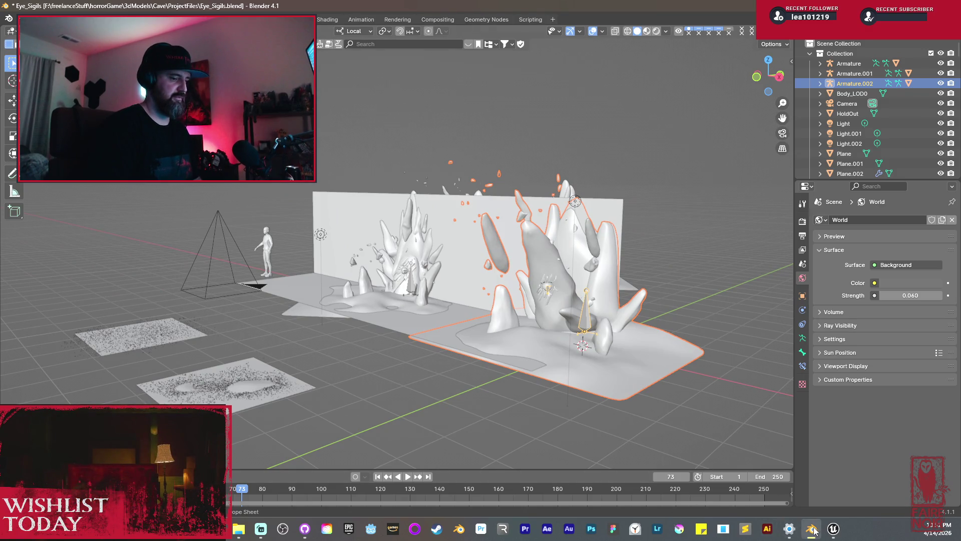
mouse_move(833, 528)
click(821, 474)
drag(411, 170, 274, 324)
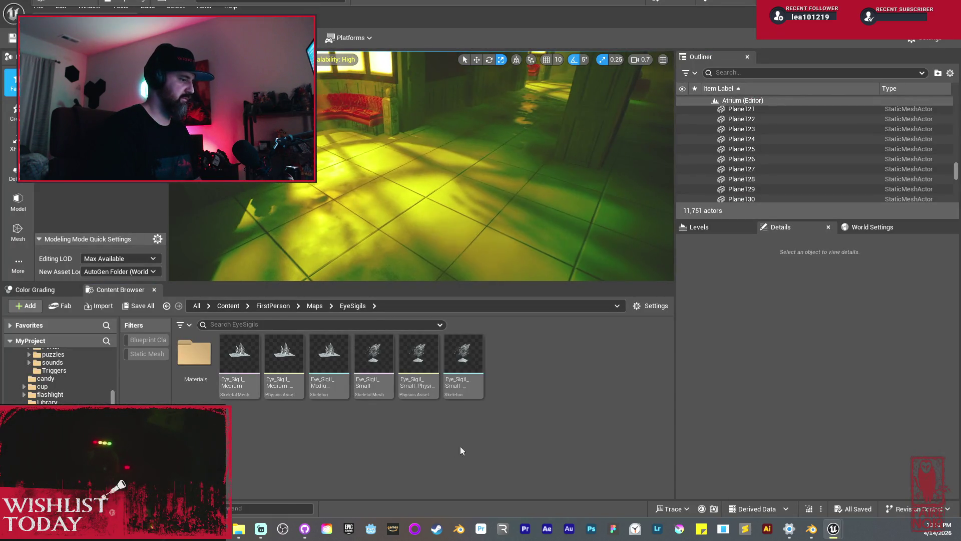
- Import Eye_Sigil_Large.fbx into EyeSigils after reviewing the Skeletal Mesh and All import options
right_click(538, 445)
click(583, 65)
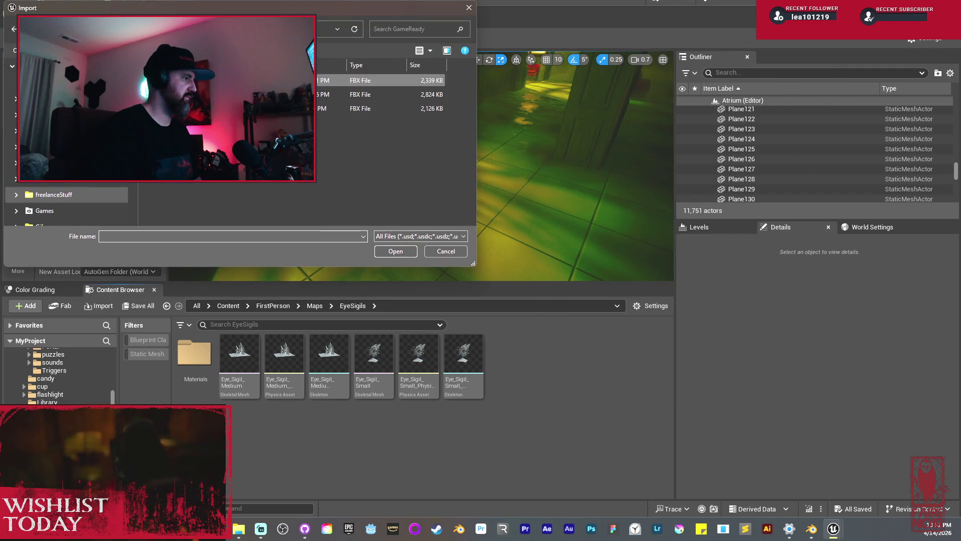
click(393, 251)
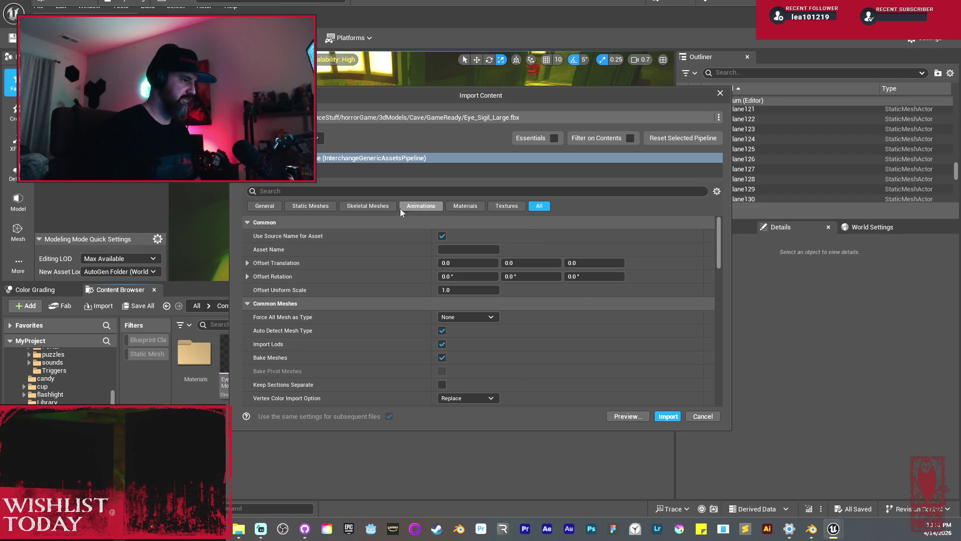
click(368, 205)
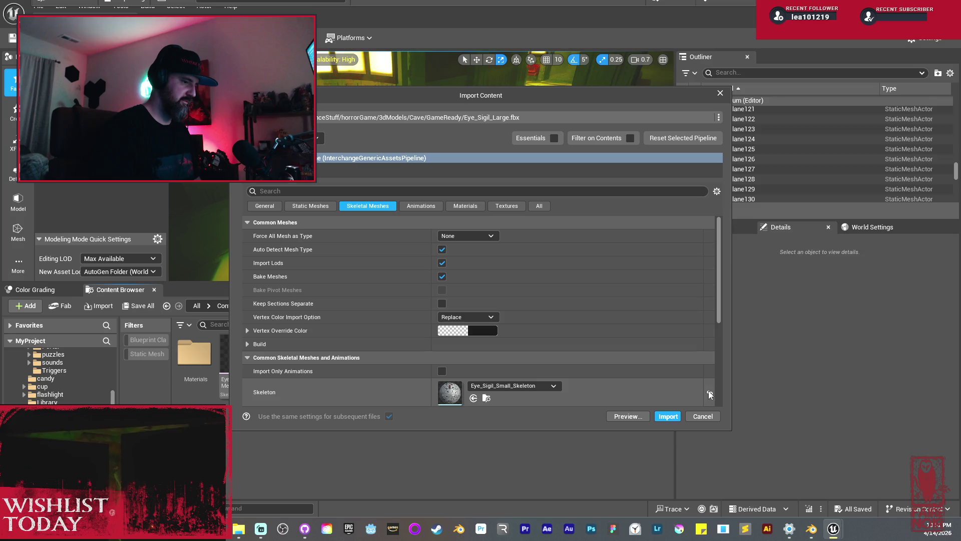
click(539, 205)
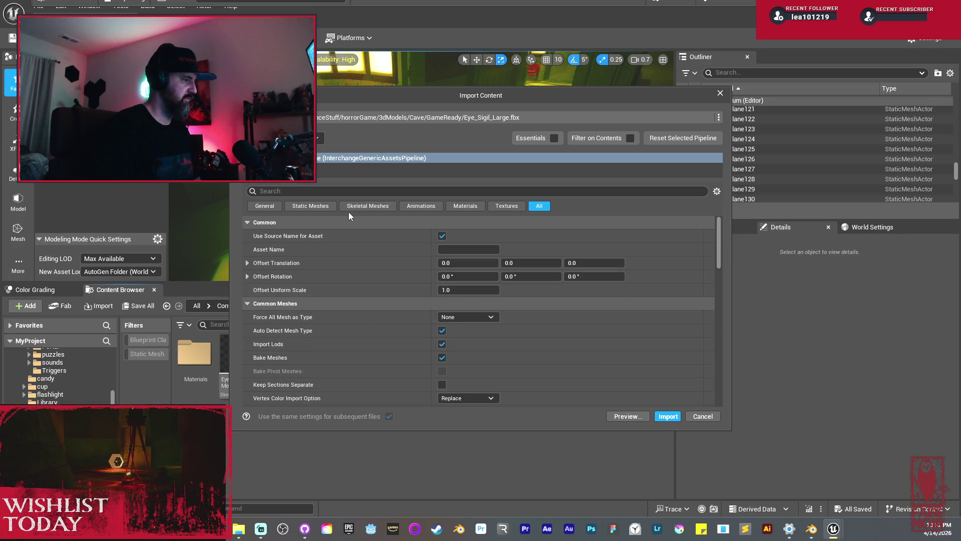
click(667, 417)
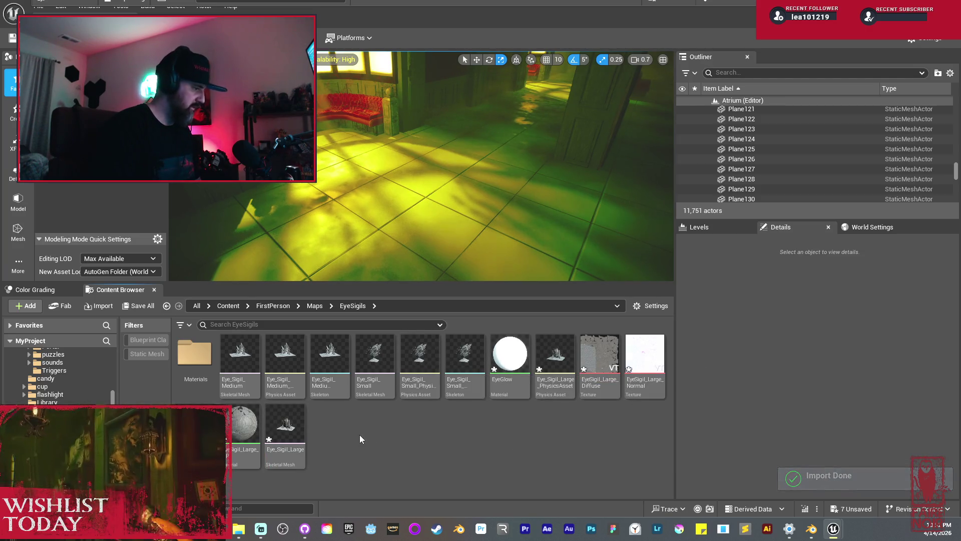
- Select the imported Eye_Sigil_Large mesh and pick the EyeGlow material from the Materials folder
click(280, 425)
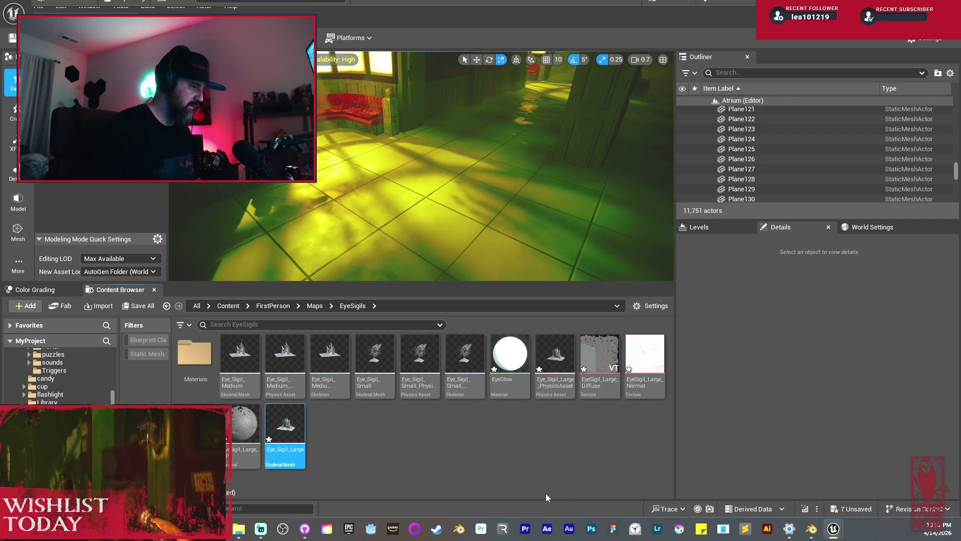
double_click(213, 361)
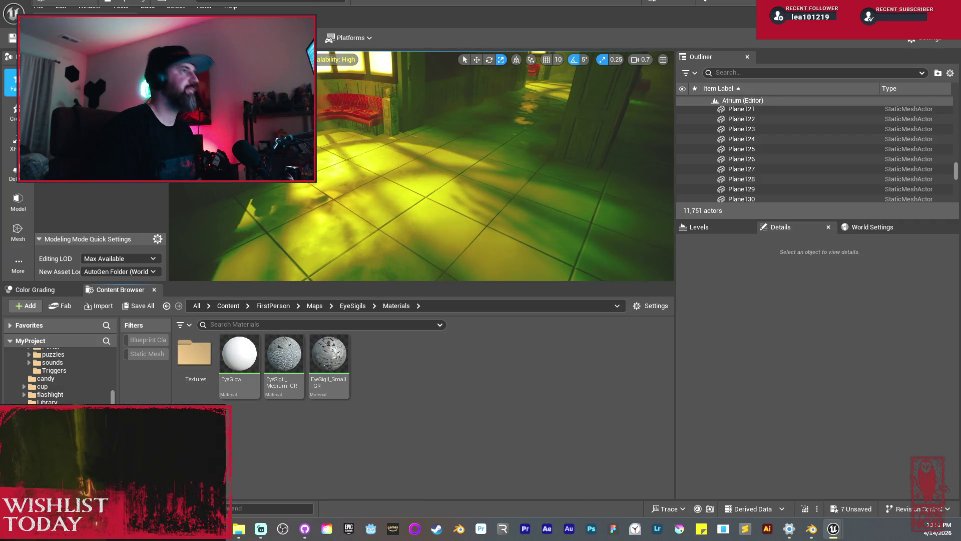
drag(240, 353, 369, 190)
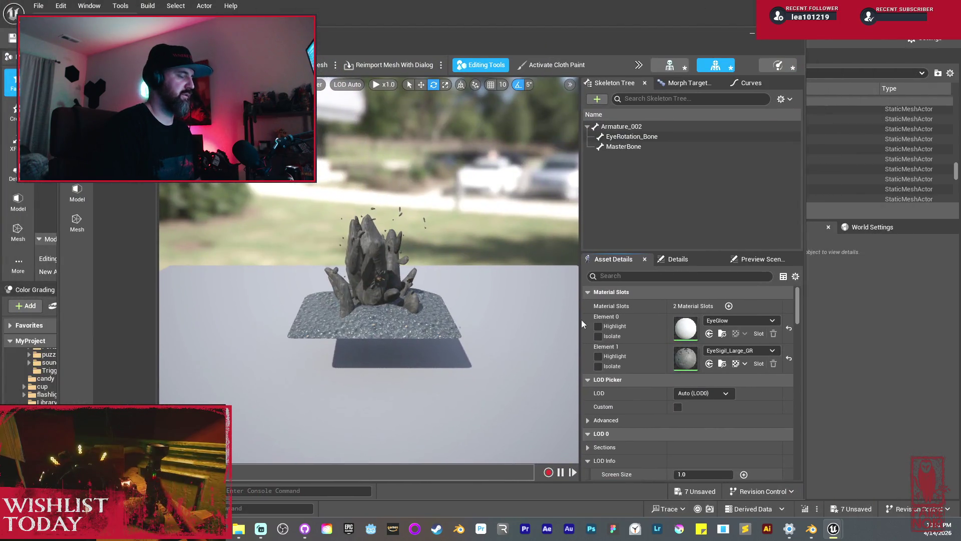
- Set Number of LODs to 5 in LOD Settings and apply the changes
scroll(660, 400, down, 6)
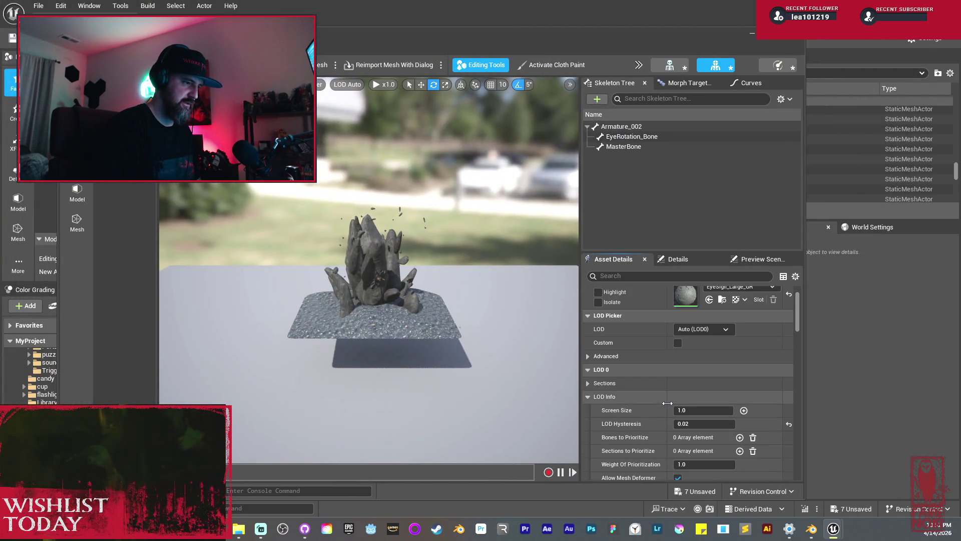
scroll(650, 404, down, 10)
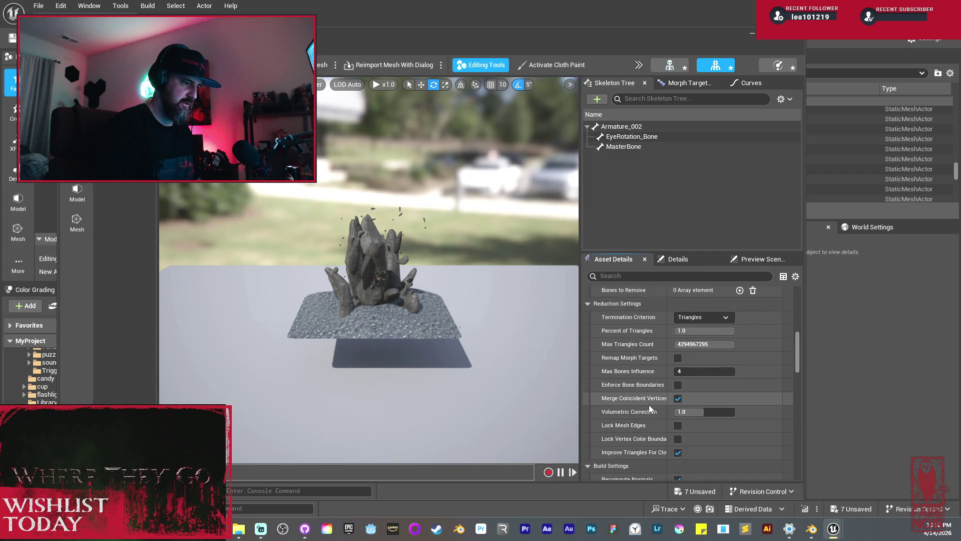
click(701, 357)
text(5)
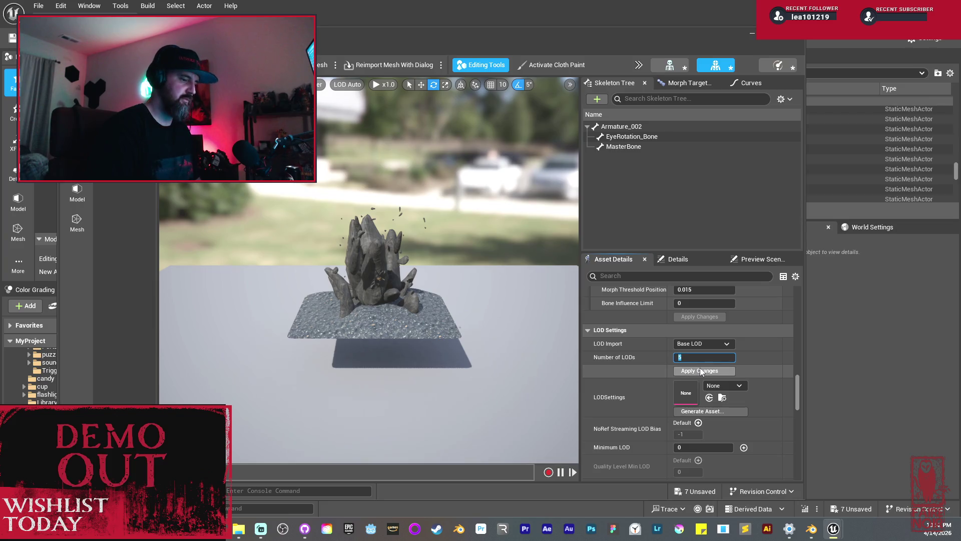
click(699, 370)
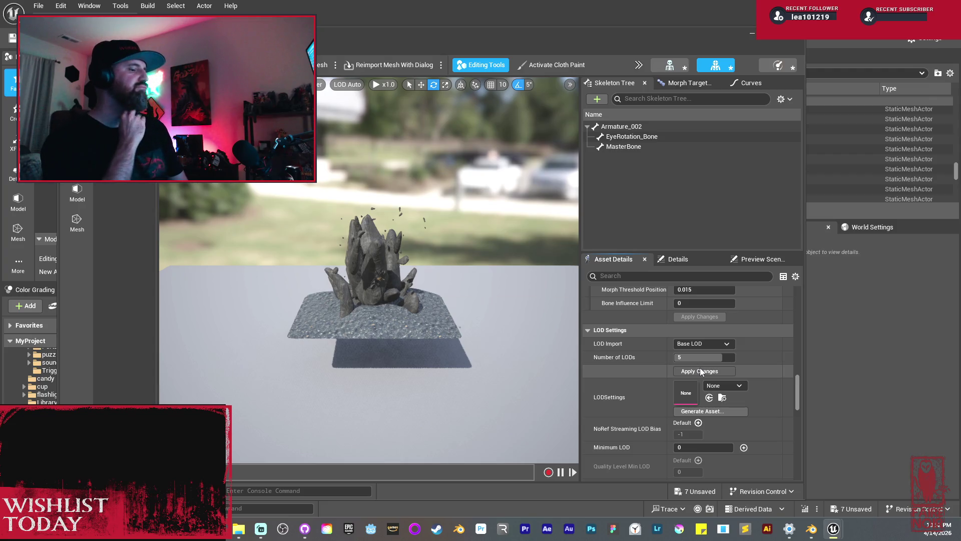
click(700, 369)
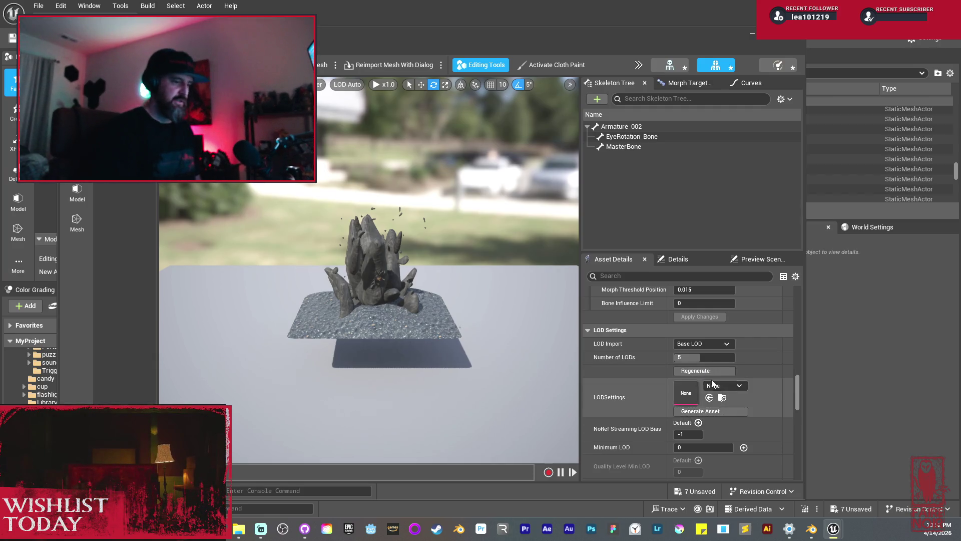
scroll(713, 384, down, 10)
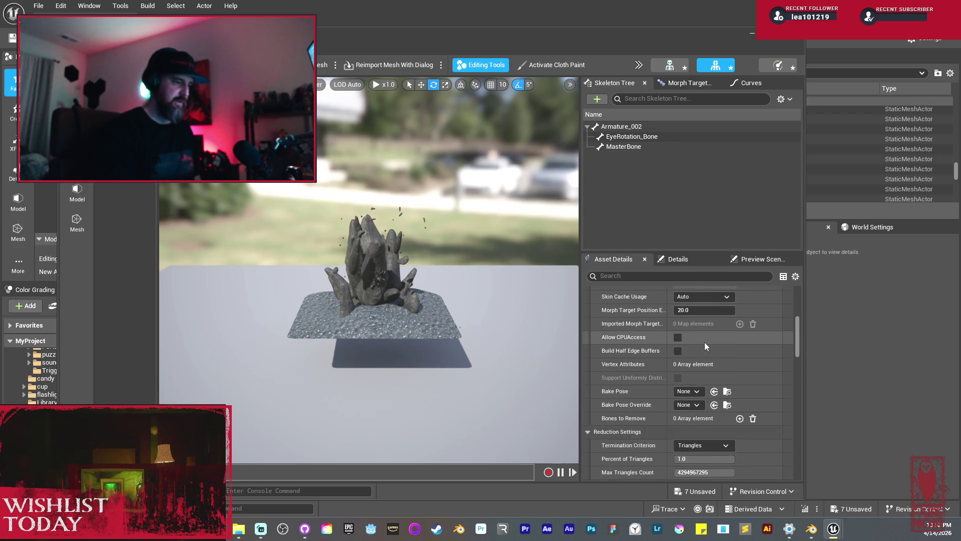
scroll(704, 338, up, 15)
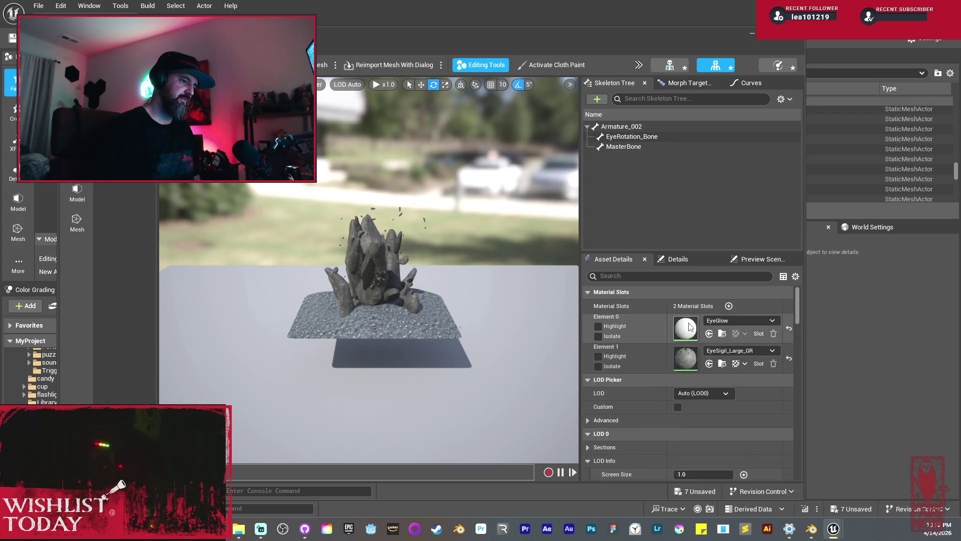
- Preview LOD0 and set its screen size to 1.3
click(698, 395)
click(703, 422)
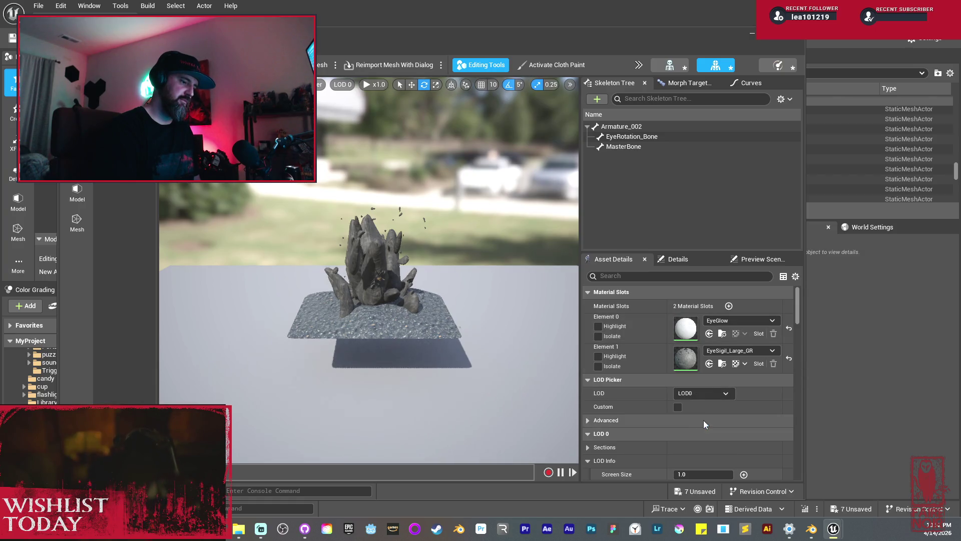
scroll(414, 271, up, 5)
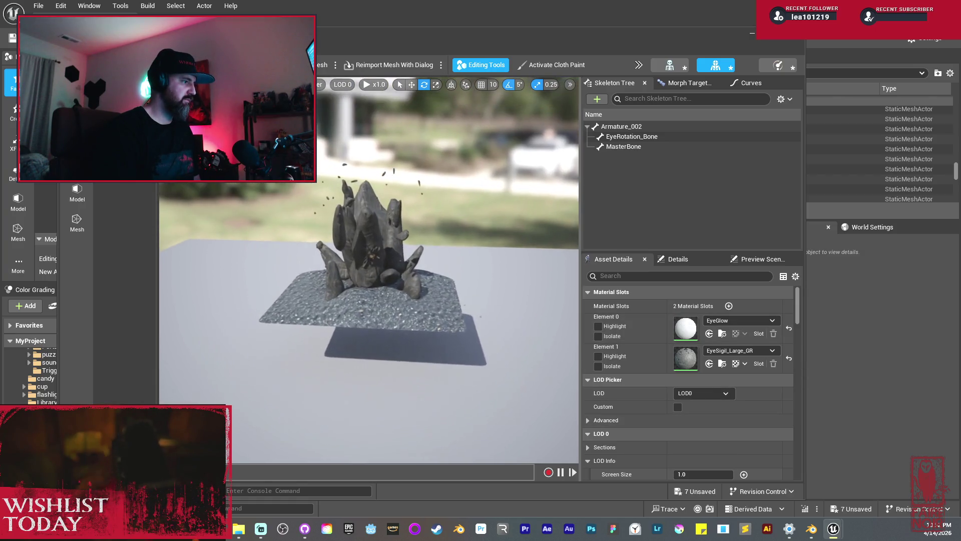
scroll(413, 270, up, 4)
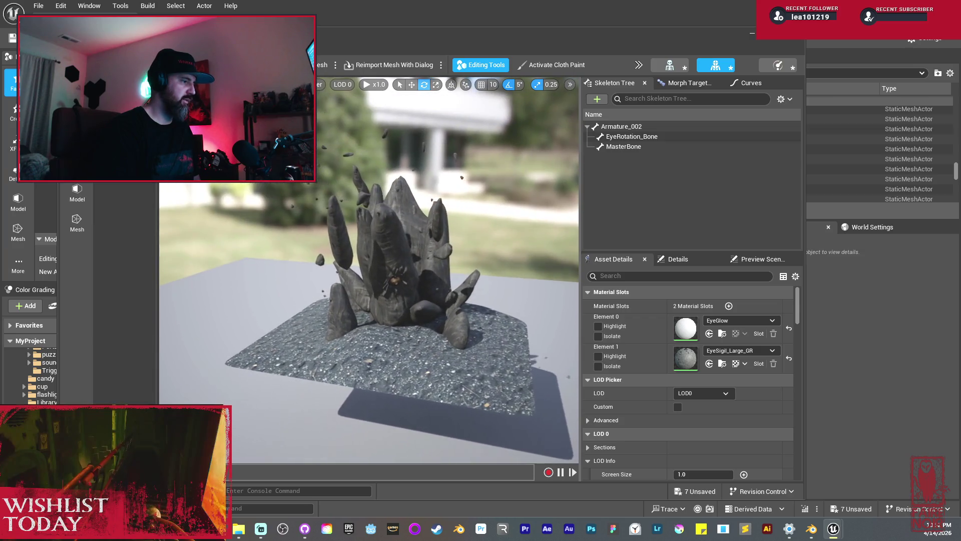
scroll(388, 271, down, 6)
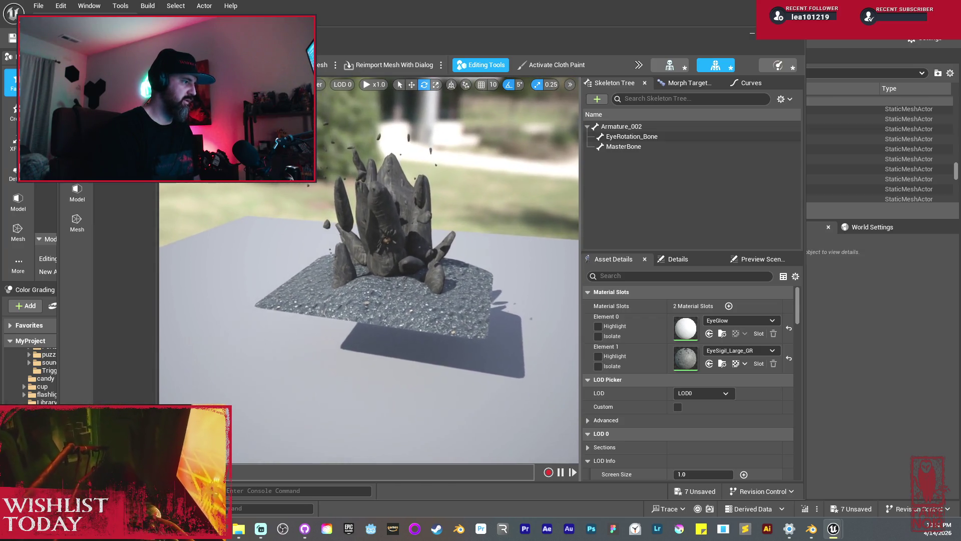
scroll(791, 450, down, 2)
click(696, 442)
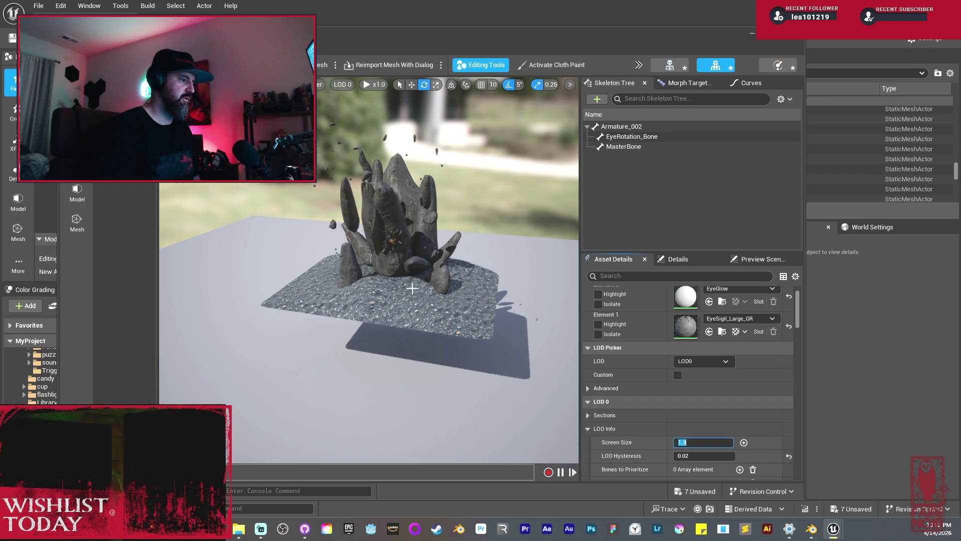
scroll(417, 269, down, 5)
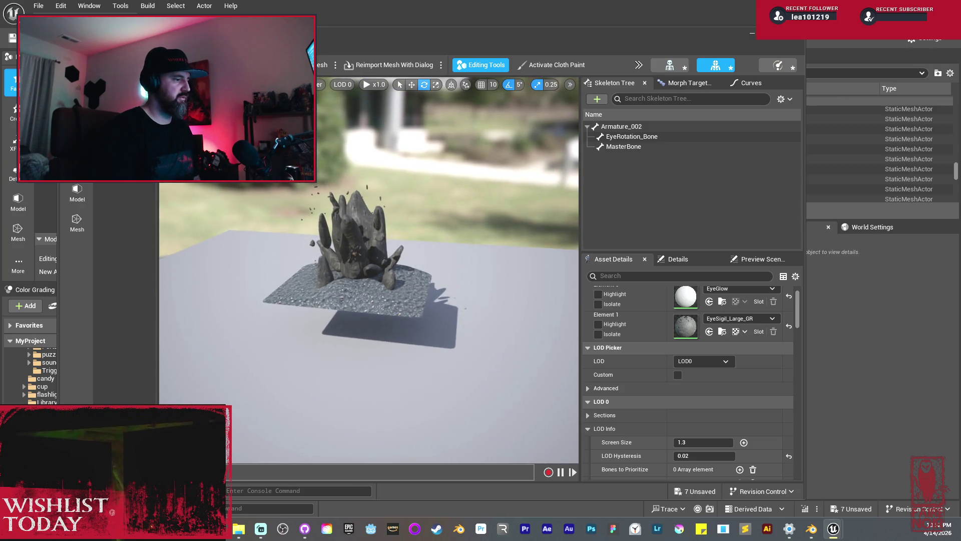
mouse_move(417, 268)
mouse_down()
mouse_move(468, 270)
mouse_move(443, 270)
mouse_up()
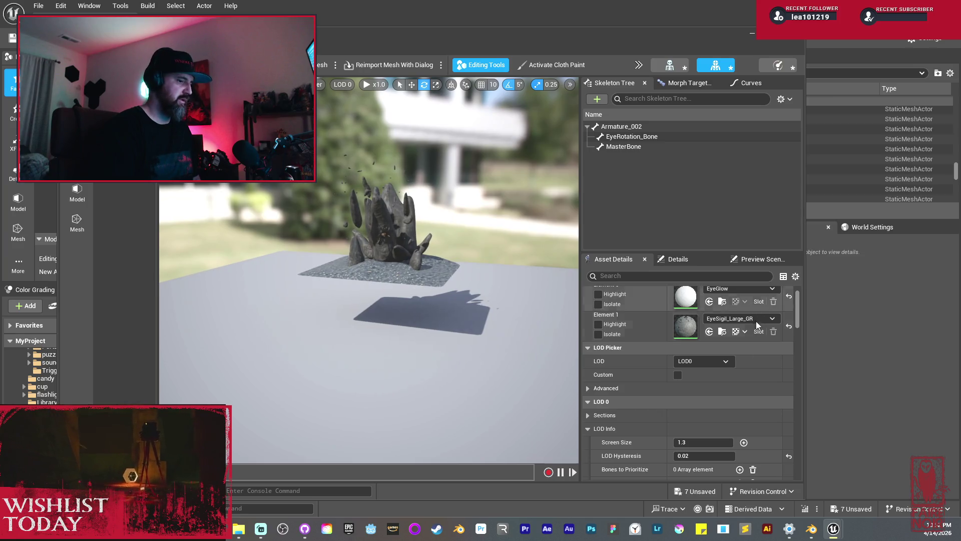
- Preview LOD1 and set its screen size to 1.0
click(703, 361)
click(700, 399)
click(685, 442)
text(1)
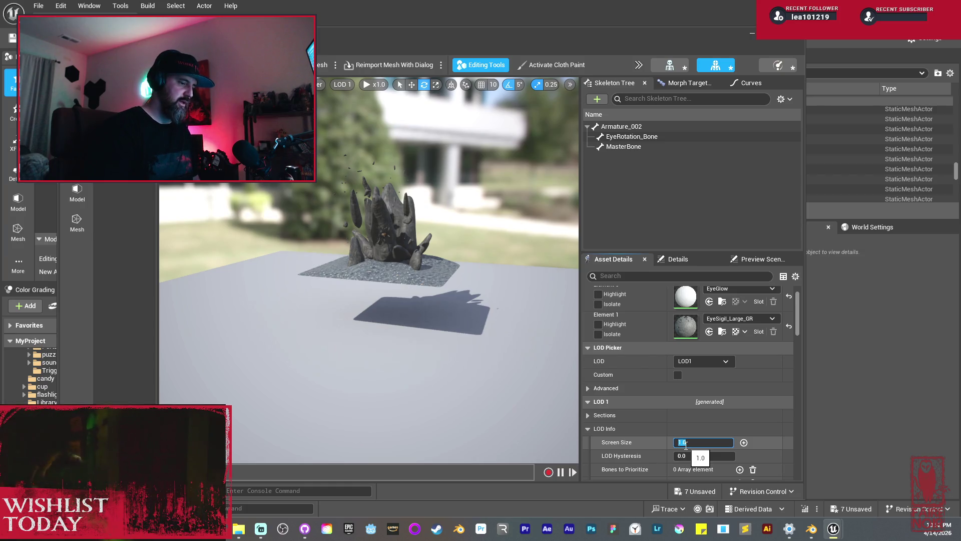
key(Return)
scroll(380, 240, down, 2)
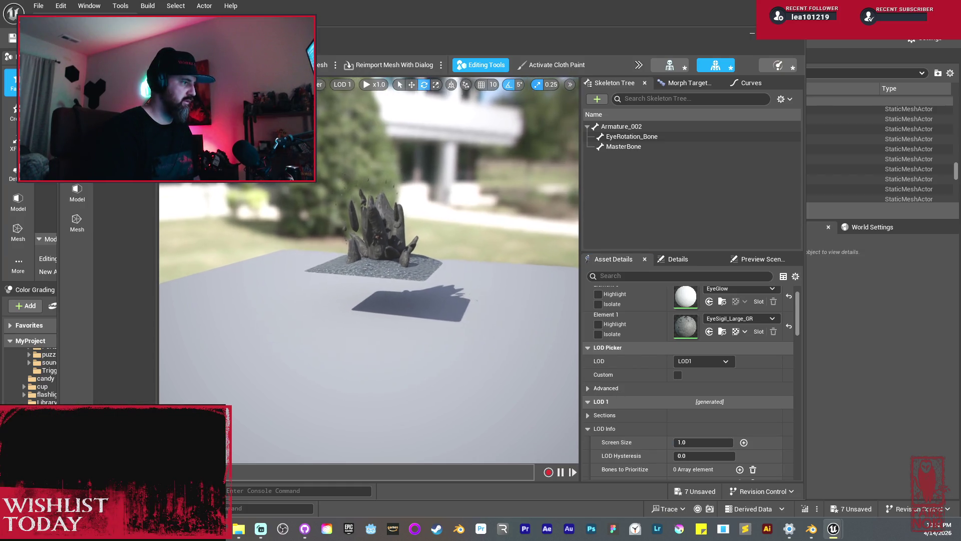
scroll(371, 225, down, 2)
- Preview LOD2 and change its screen size from 0.15 to 0.55
click(703, 361)
click(710, 399)
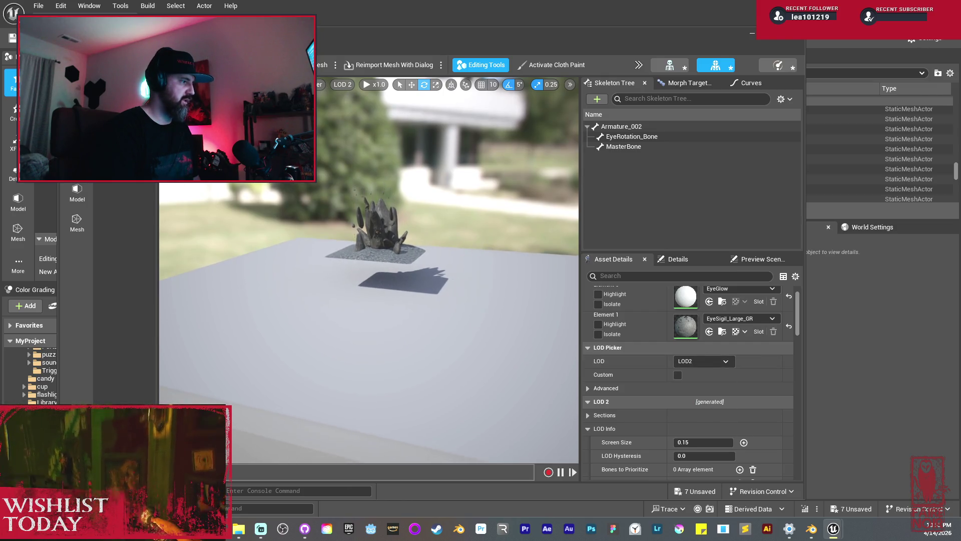
click(710, 446)
text(0.55)
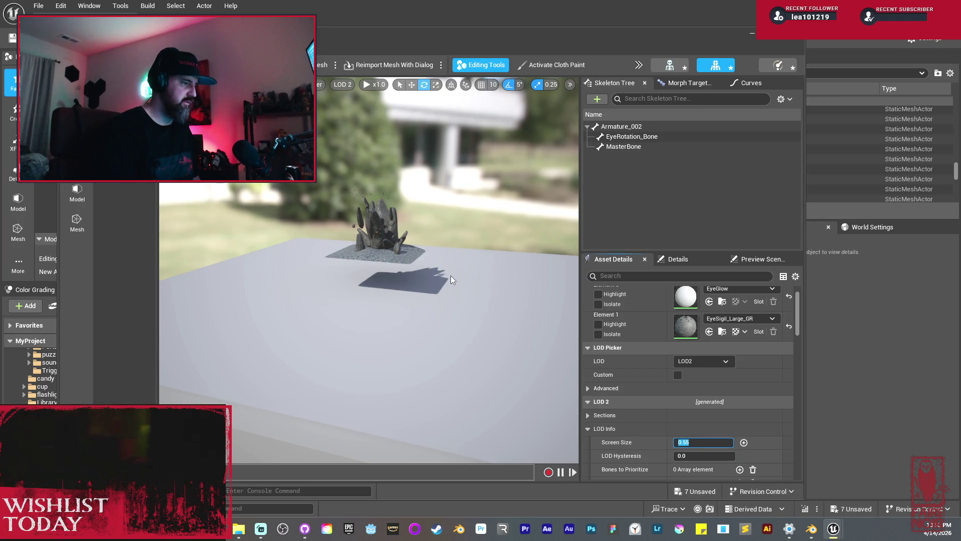
key(Return)
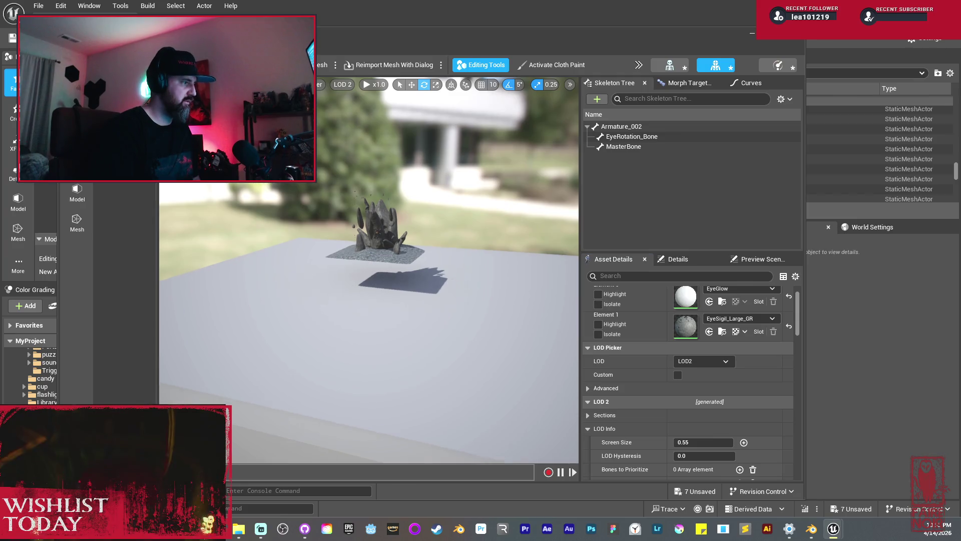
click(702, 361)
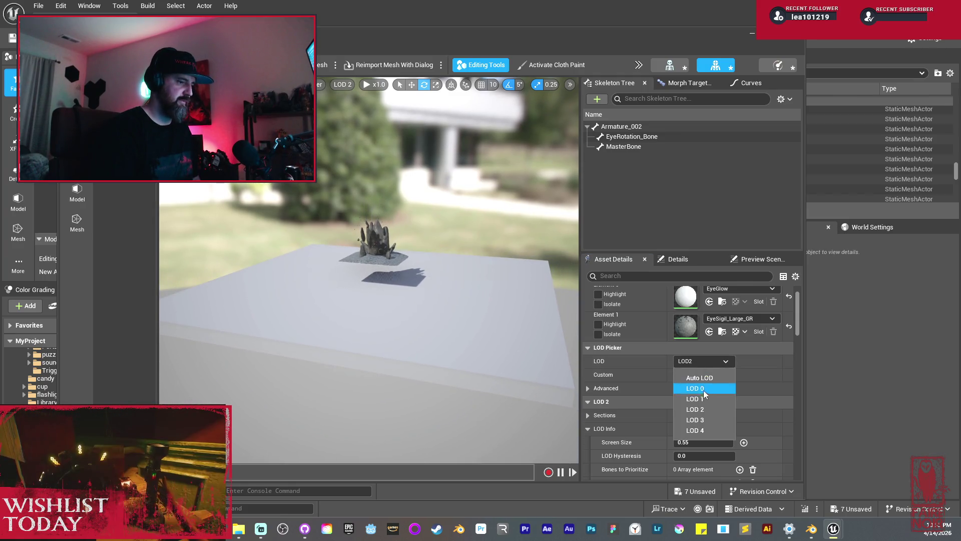
- Preview LOD3 and set its screen size to 0.3
click(703, 414)
click(703, 444)
text(.3)
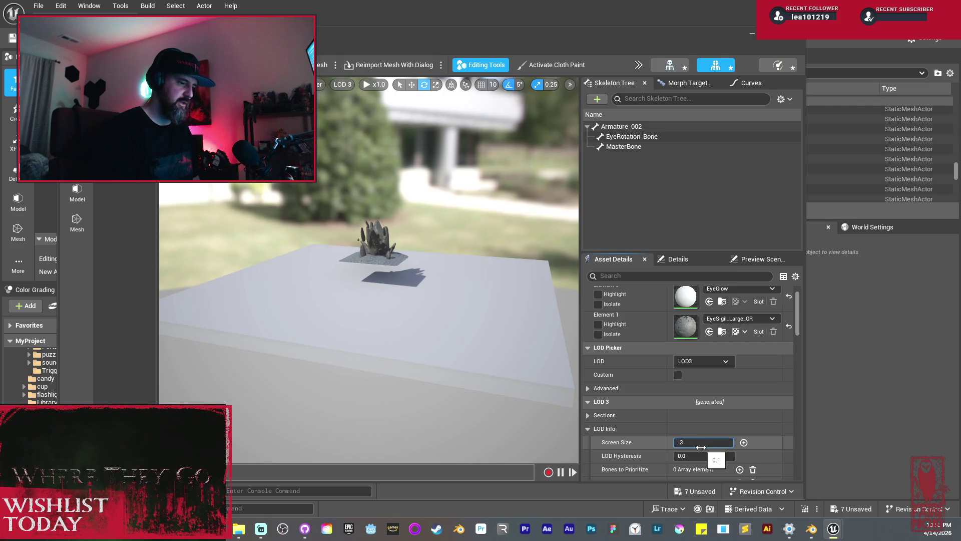
key(Return)
drag(415, 287, 411, 317)
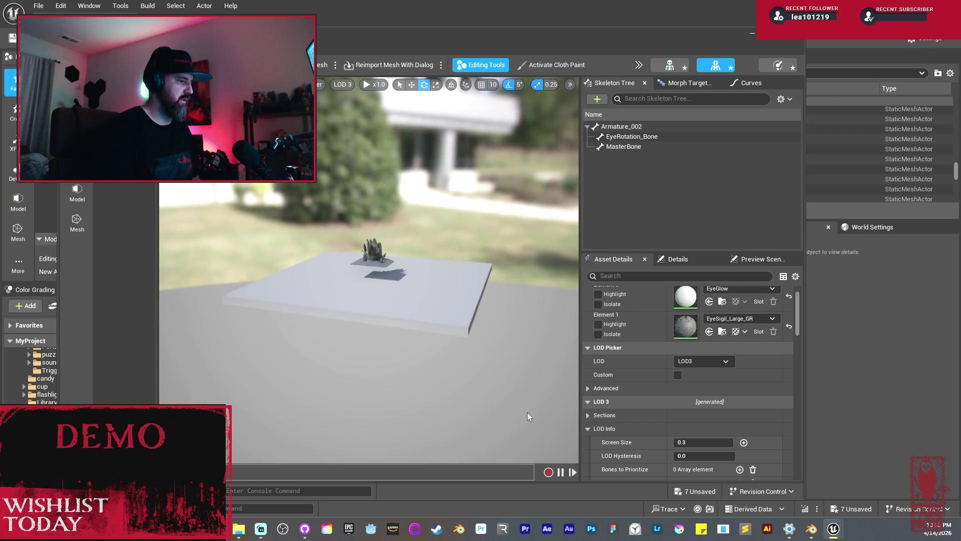
- Preview LOD4 and set its screen size to 0.2
click(703, 361)
click(703, 430)
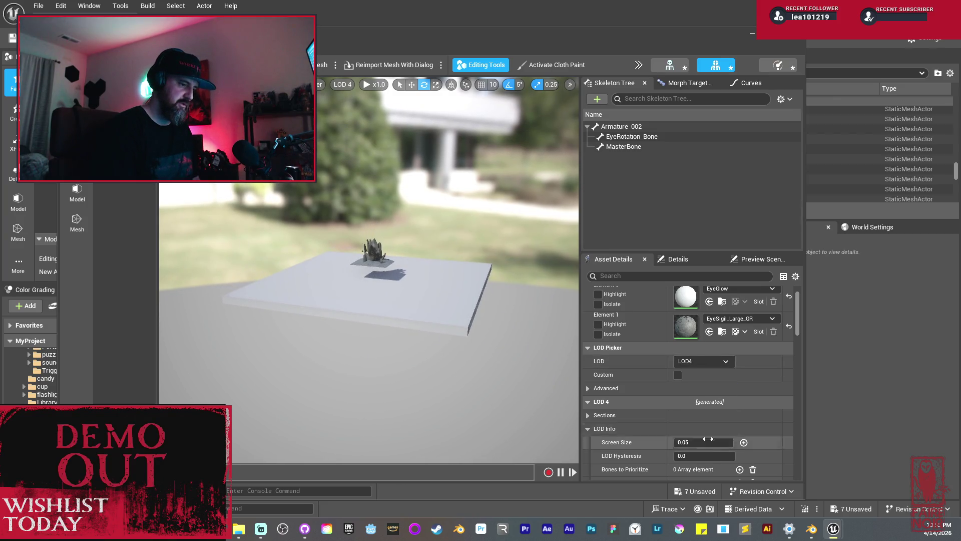
click(707, 440)
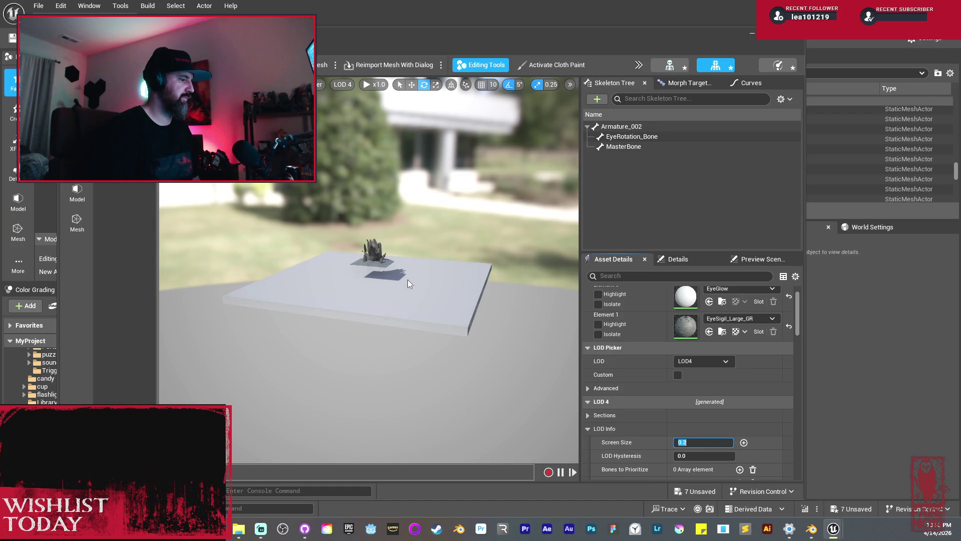
scroll(409, 284, up, 5)
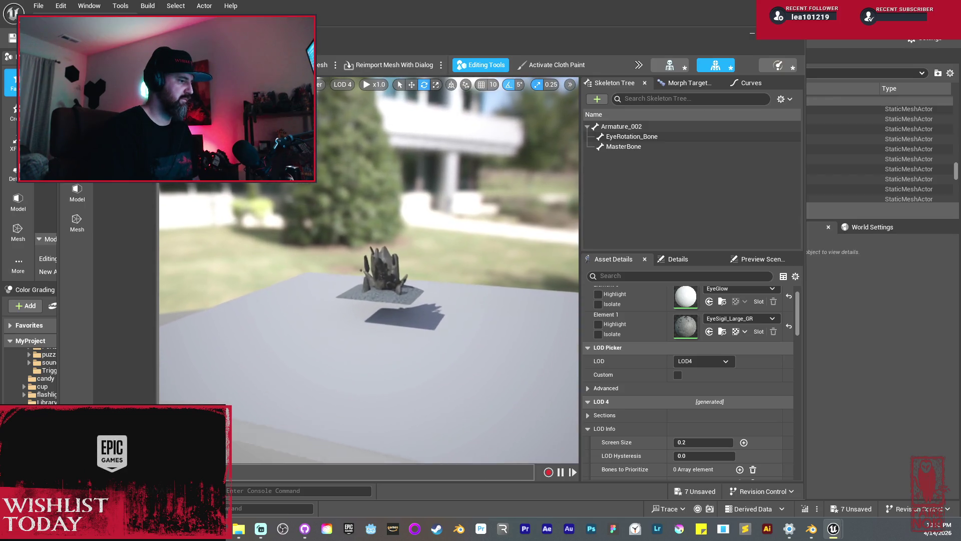
scroll(368, 270, up, 10)
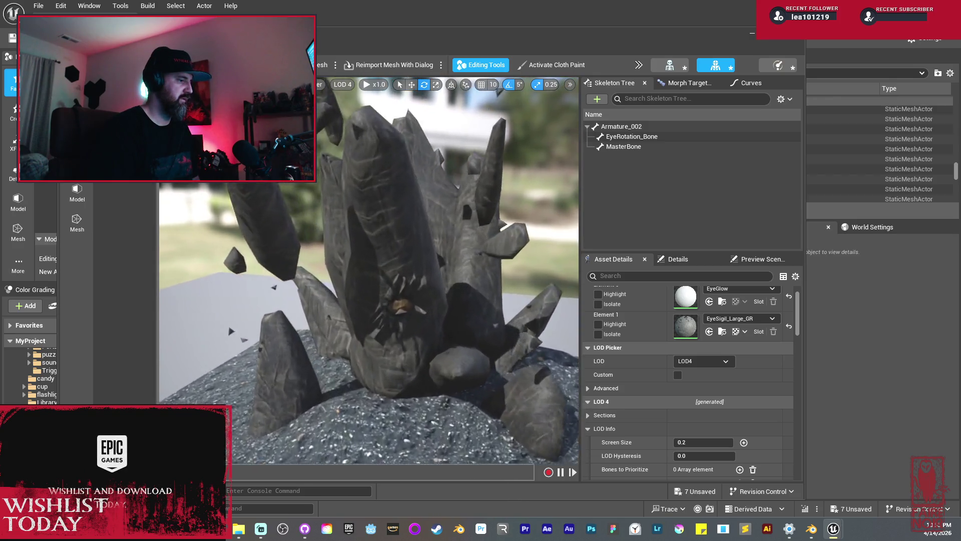
scroll(369, 271, down, 10)
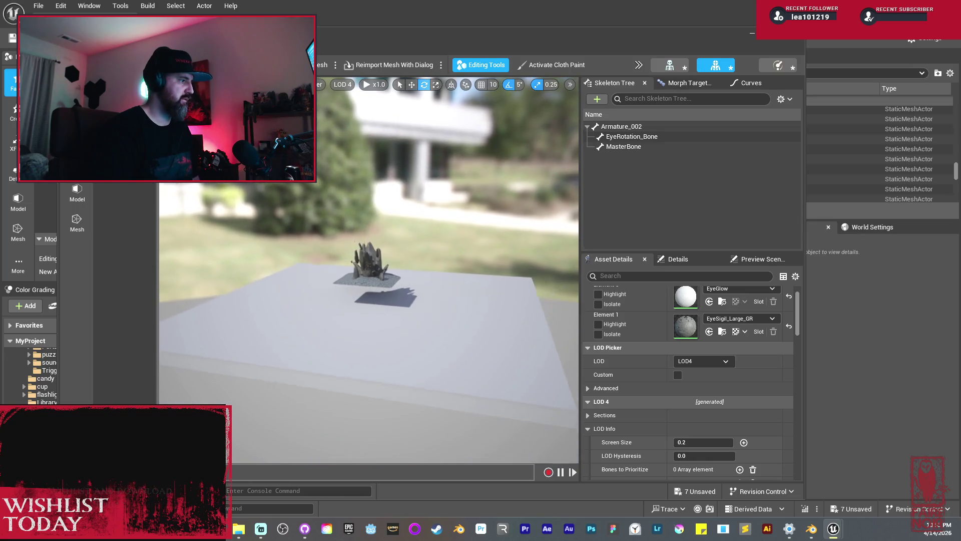
scroll(368, 270, up, 5)
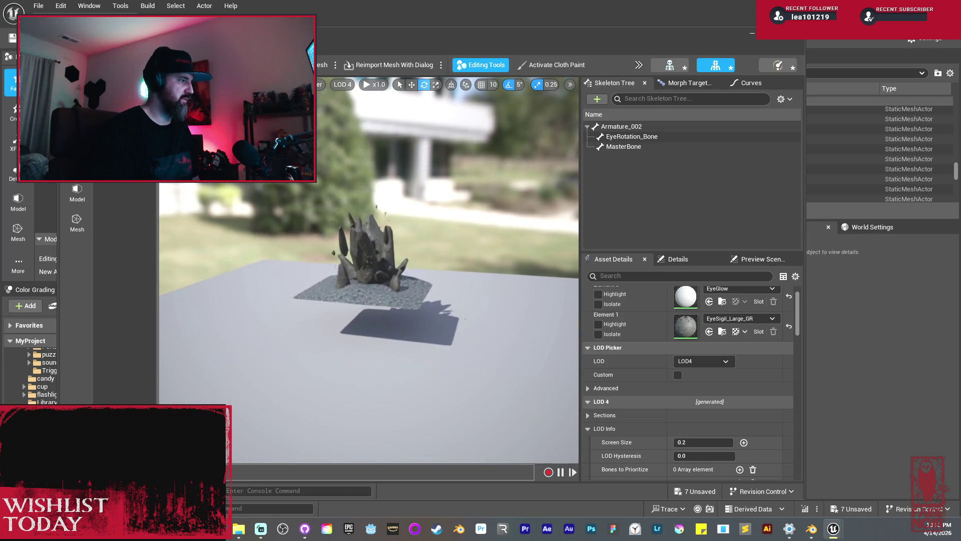
scroll(369, 270, up, 3)
- Set the LOD Picker back to Auto for automatic LOD switching
click(703, 361)
click(701, 372)
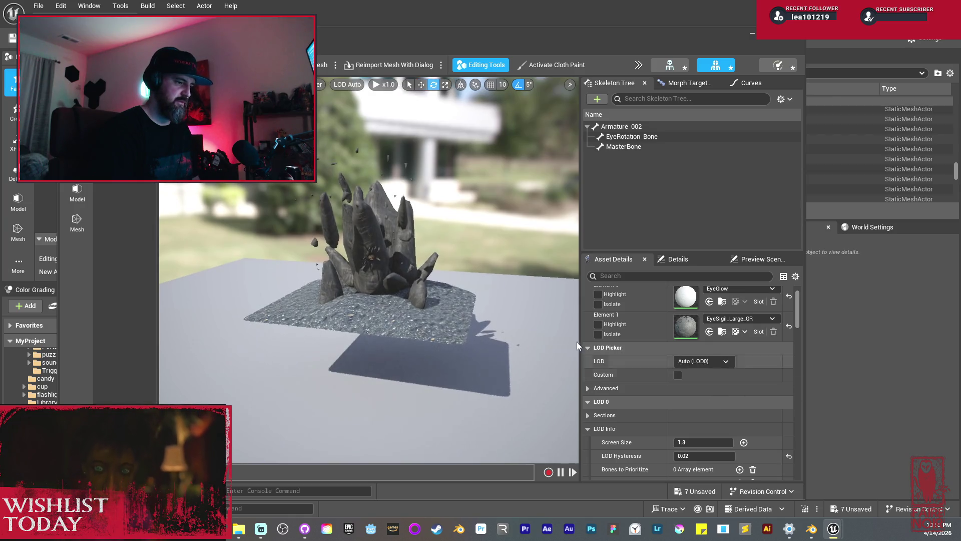
scroll(368, 270, down, 8)
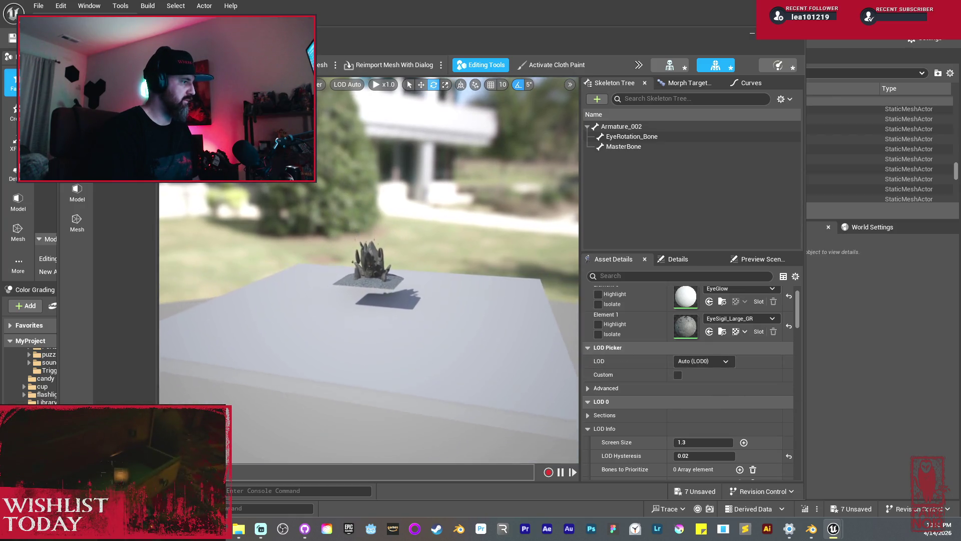
scroll(368, 271, down, 5)
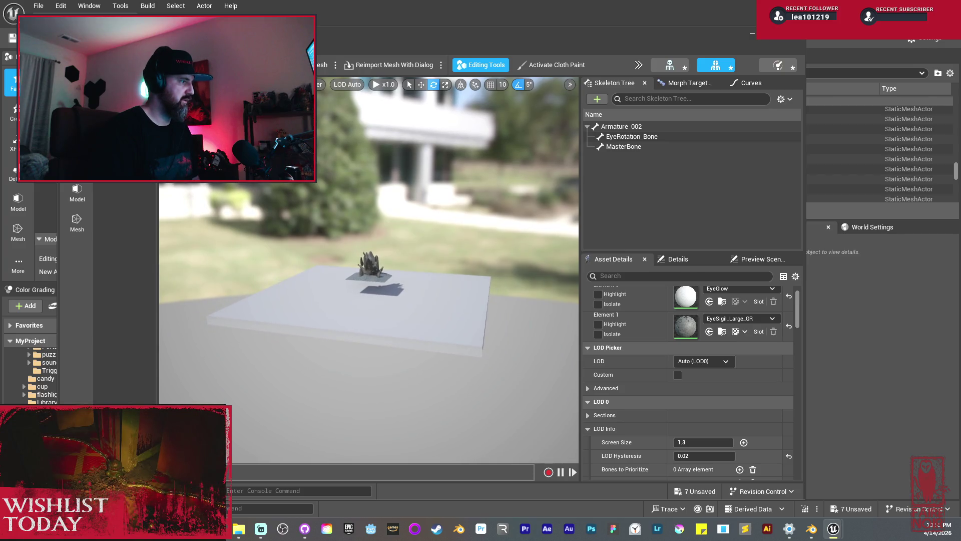